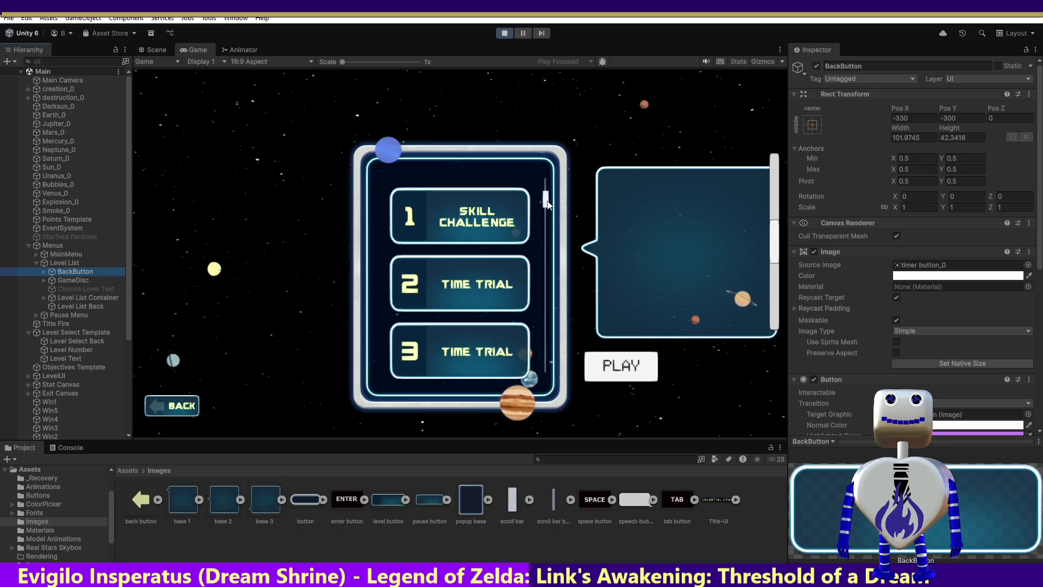
# Step: Expand Level List Container and Level List Scrollbar in the Hierarchy to reveal Sliding Area
pyautogui.scroll(-10, 961, 326)
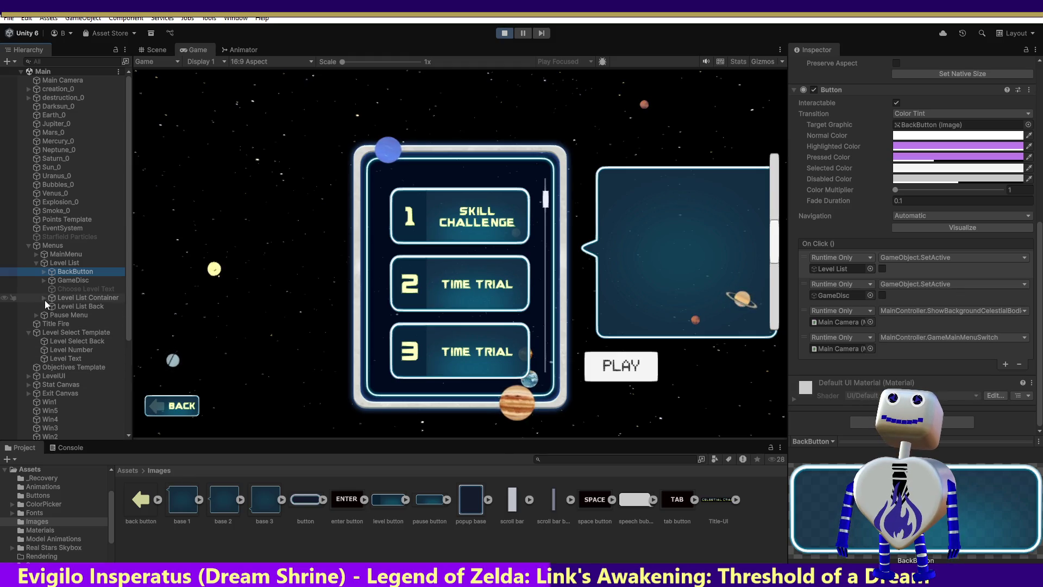
pyautogui.click(44, 298)
pyautogui.click(52, 314)
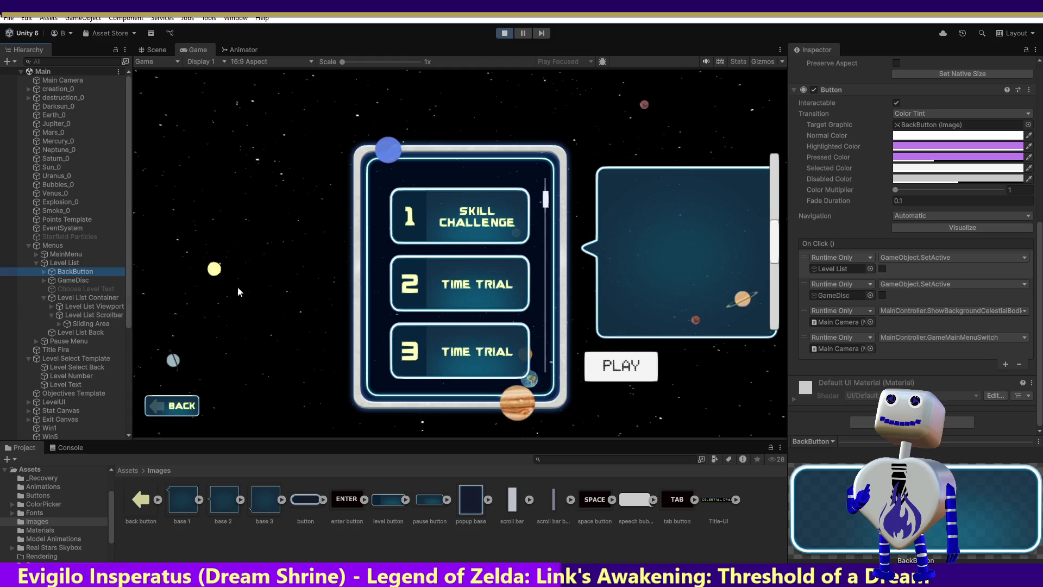
# Step: Inspect the Scrollbar, Sliding Area and Handle, ending on the scrollbar's Value 0.5, Size 0.10044
pyautogui.click(76, 315)
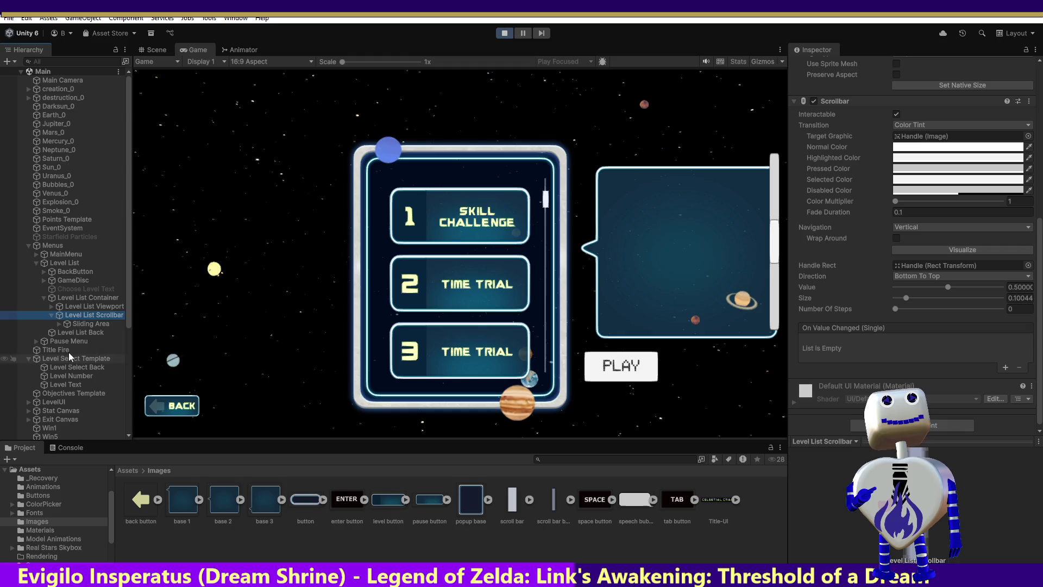
pyautogui.click(78, 323)
pyautogui.click(60, 323)
pyautogui.click(87, 332)
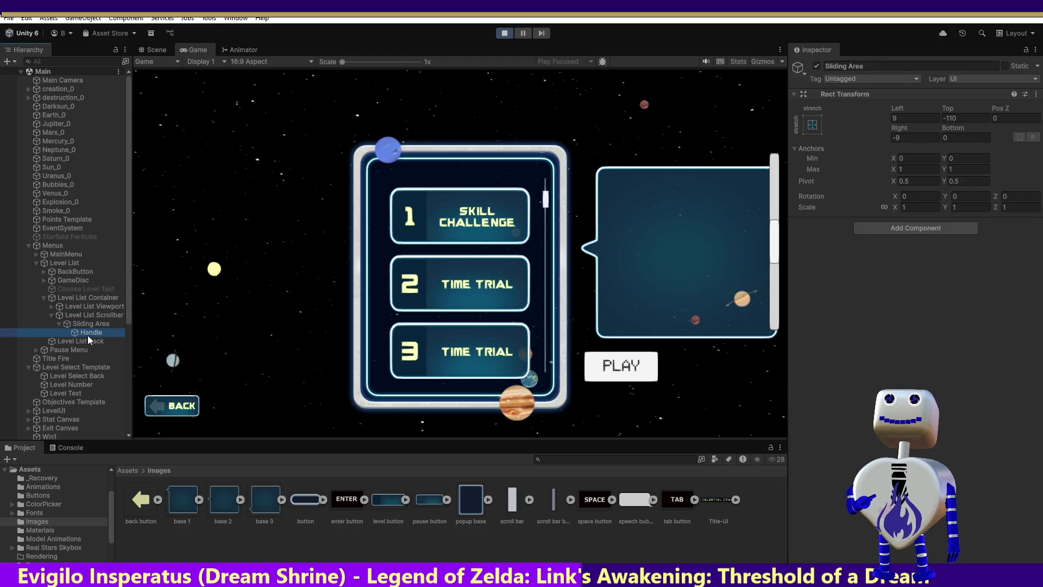
pyautogui.click(65, 315)
pyautogui.scroll(-5, 913, 244)
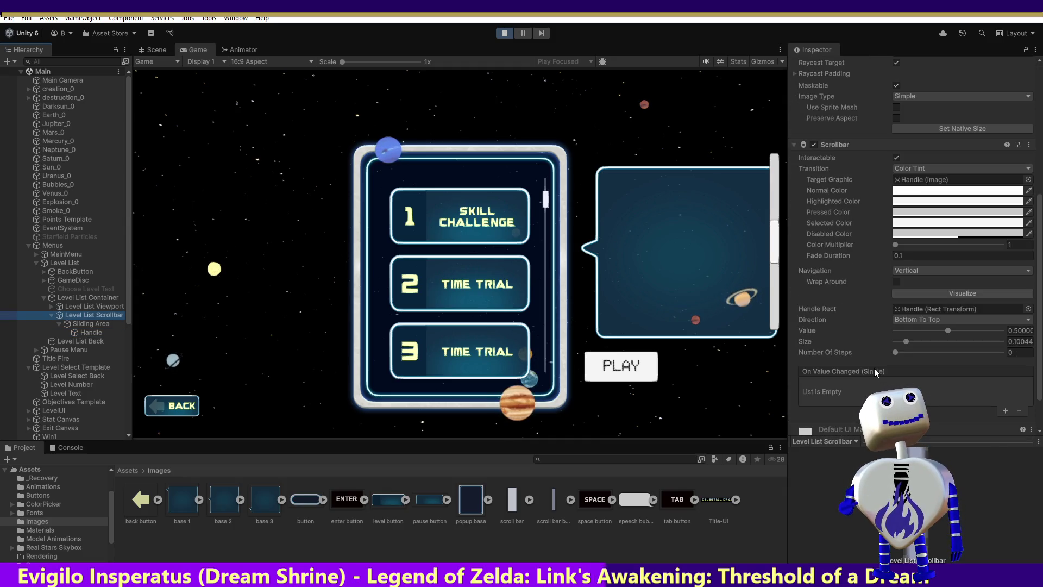
# Step: Test scrolling by dragging the scrollbar Value slider and in-game handle, then return to Rect Transform
pyautogui.click(945, 331)
pyautogui.moveTo(945, 331)
pyautogui.mouseDown()
pyautogui.moveTo(1002, 336)
pyautogui.moveTo(891, 345)
pyautogui.mouseUp()
pyautogui.moveTo(546, 342)
pyautogui.mouseDown()
pyautogui.moveTo(547, 187)
pyautogui.moveTo(555, 211)
pyautogui.moveTo(557, 189)
pyautogui.mouseUp()
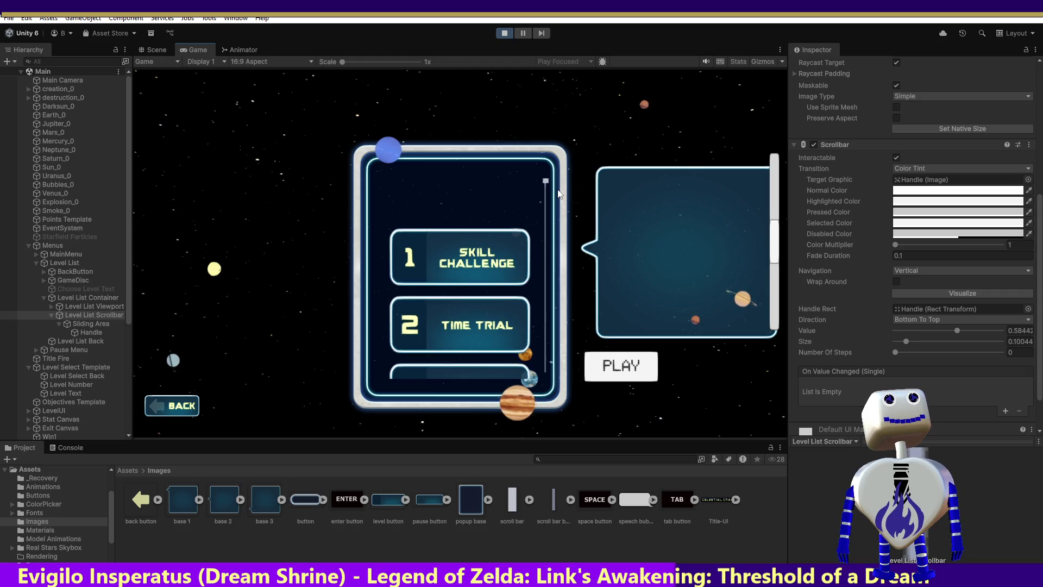
pyautogui.scroll(5, 962, 370)
pyautogui.scroll(3, 954, 386)
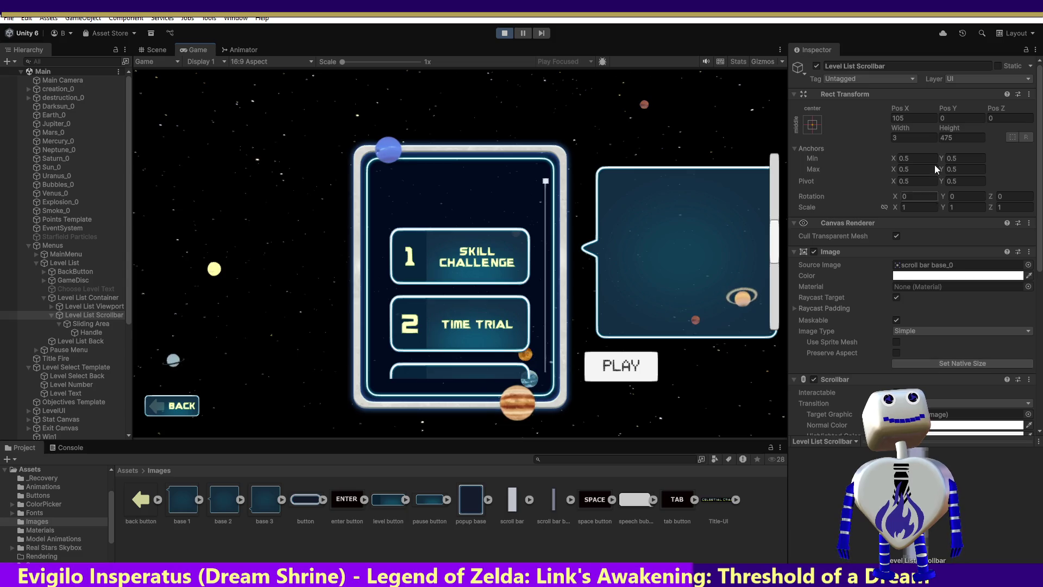
pyautogui.click(954, 119)
# Step: Try scrollbar Pos Y values of 200, -100 and -300, testing the list scroll after each
pyautogui.write('2')
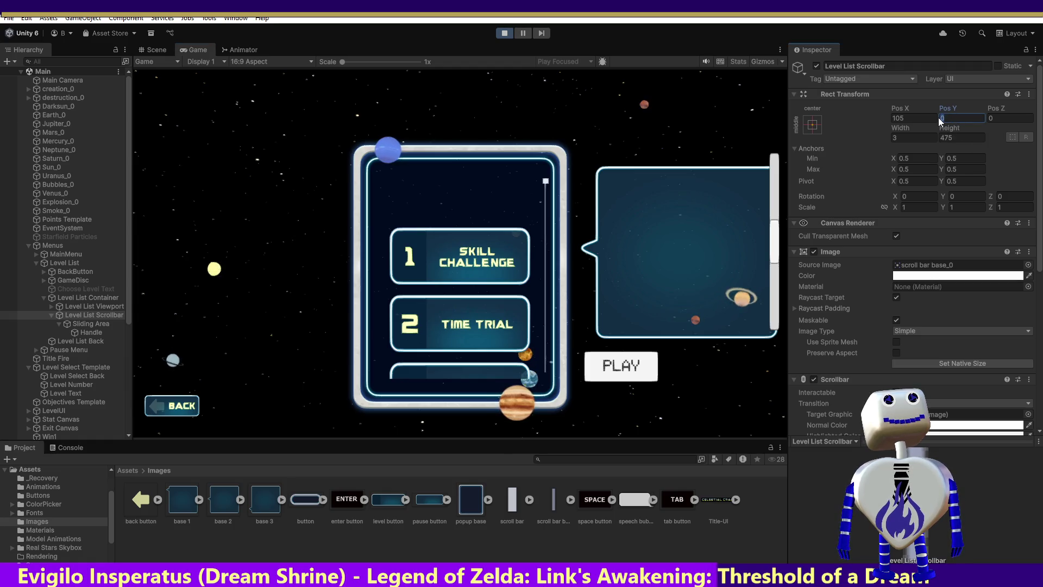
pyautogui.write('00')
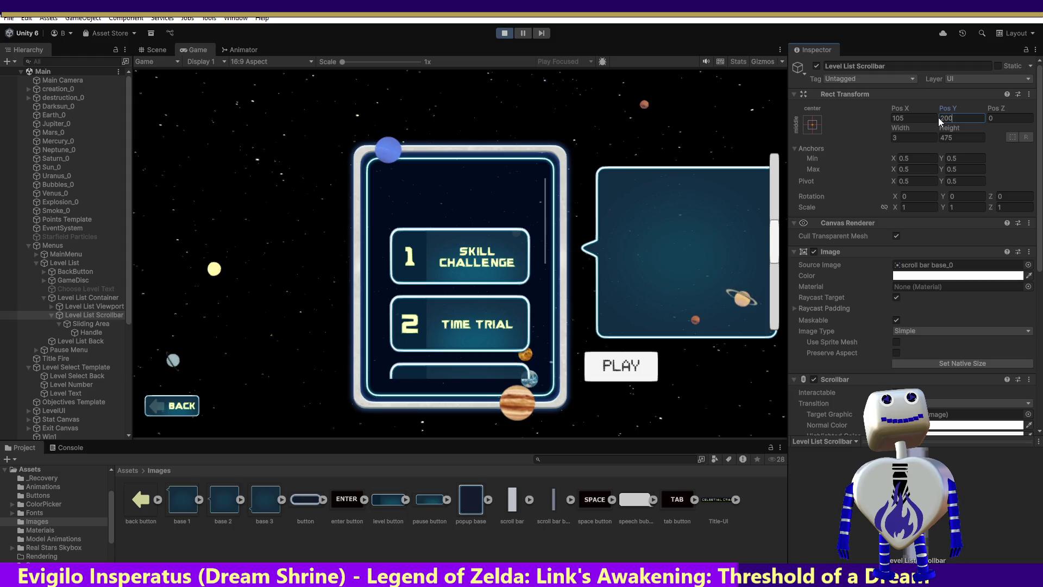
pyautogui.press('BackSpace')
pyautogui.press('BackSpace')
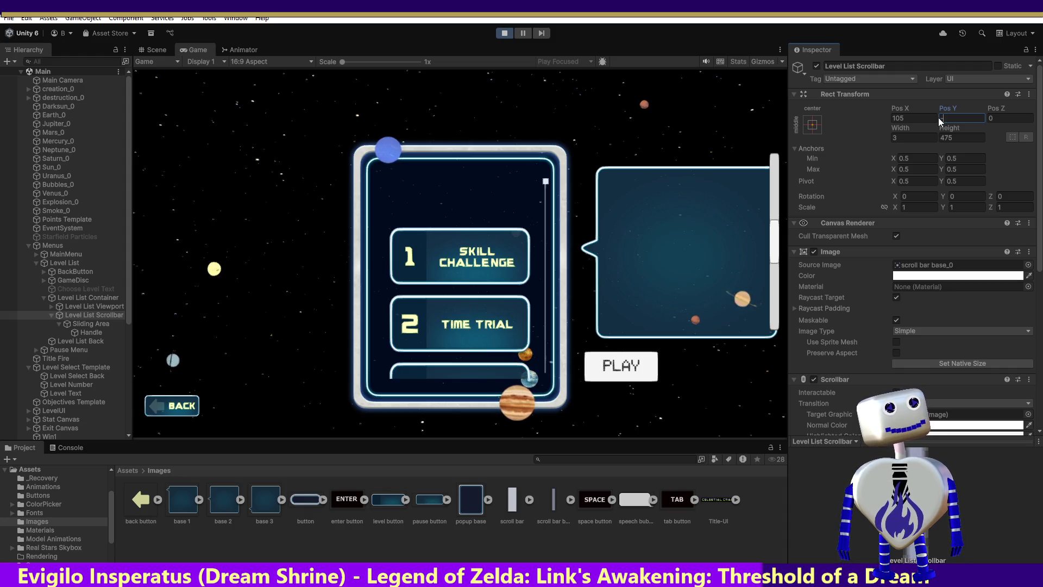
pyautogui.write('-100')
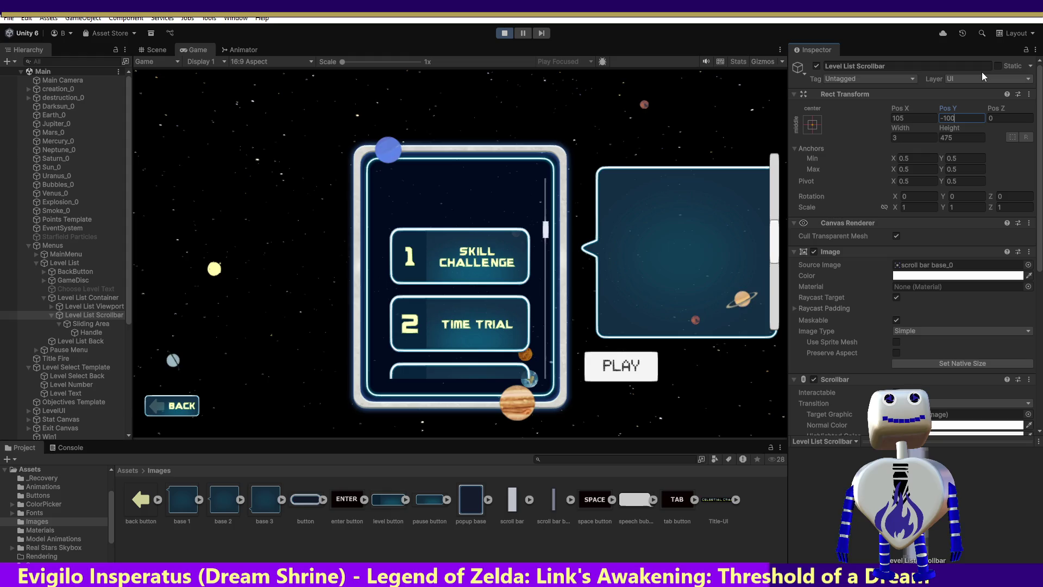
pyautogui.moveTo(550, 223); pyautogui.dragTo(554, 188)
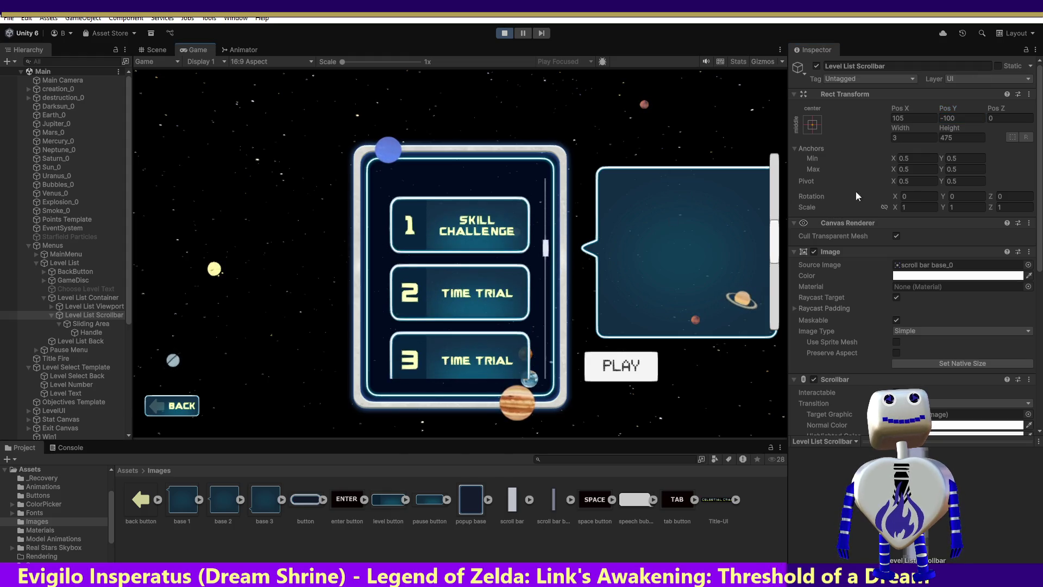
pyautogui.click(951, 119)
pyautogui.click(944, 120)
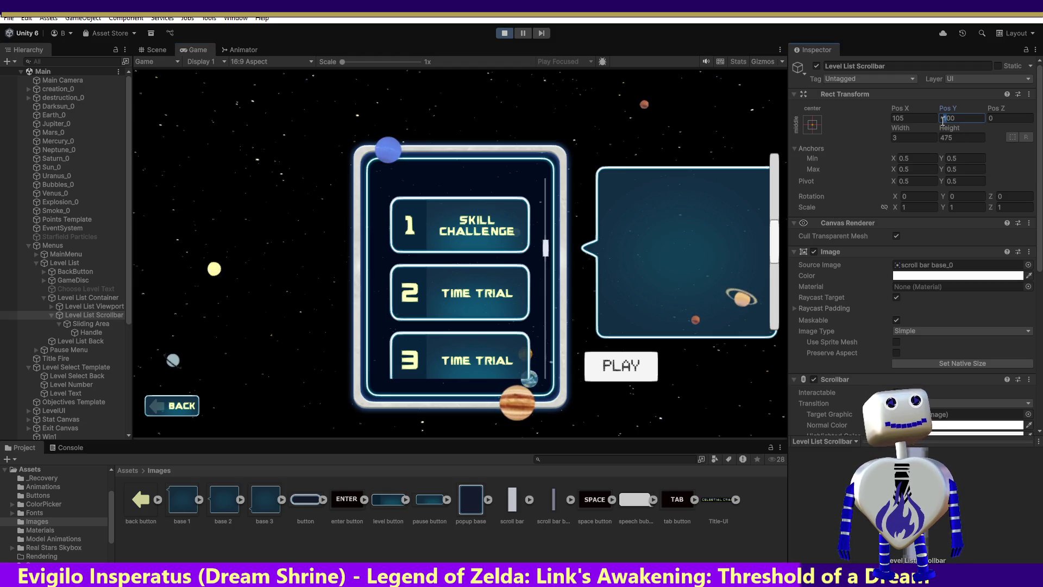
pyautogui.press('Delete')
pyautogui.write('3')
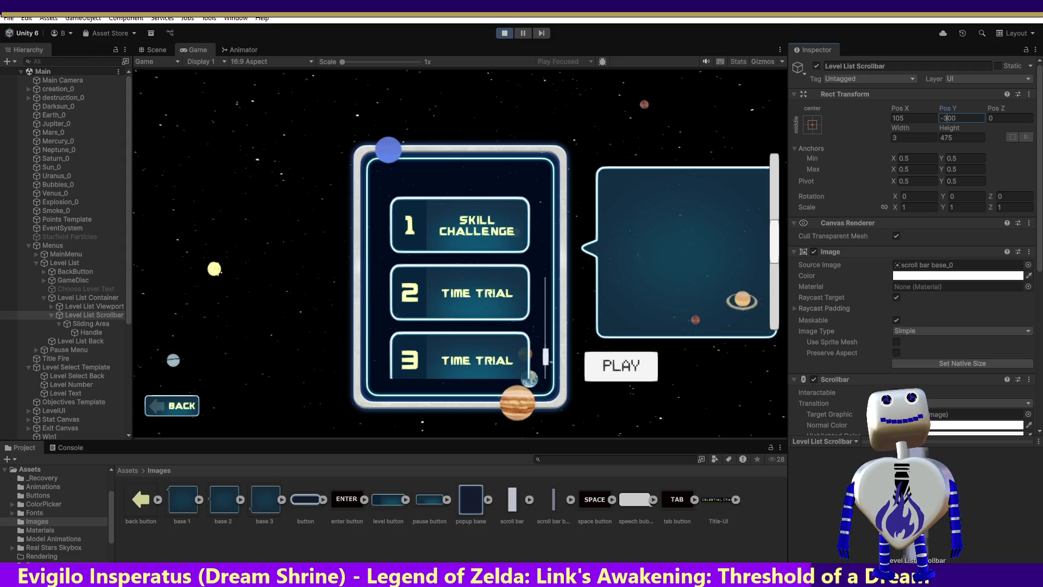
pyautogui.moveTo(540, 353)
pyautogui.mouseDown()
pyautogui.moveTo(557, 194)
pyautogui.moveTo(538, 292)
pyautogui.moveTo(539, 268)
pyautogui.mouseUp()
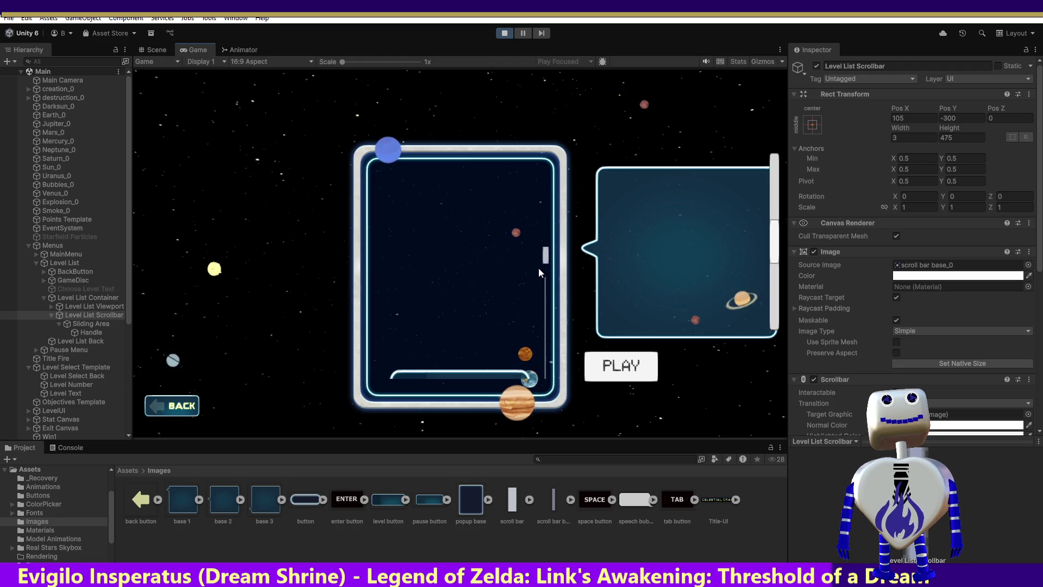
# Step: Restart the game, set scrollbar Pos Y to -230, then inspect Level List Container and Viewport
pyautogui.click(497, 35)
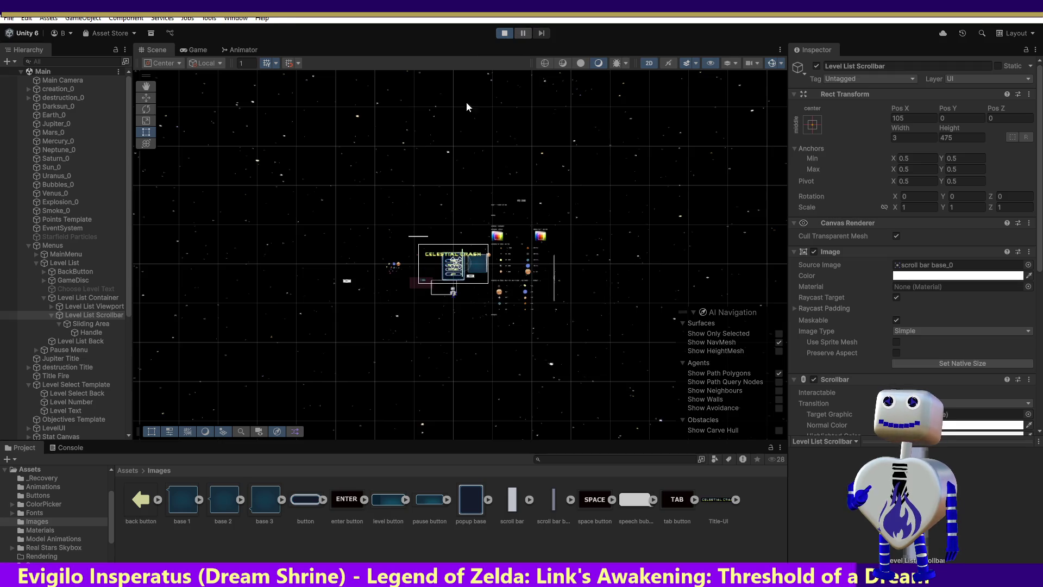
pyautogui.click(513, 230)
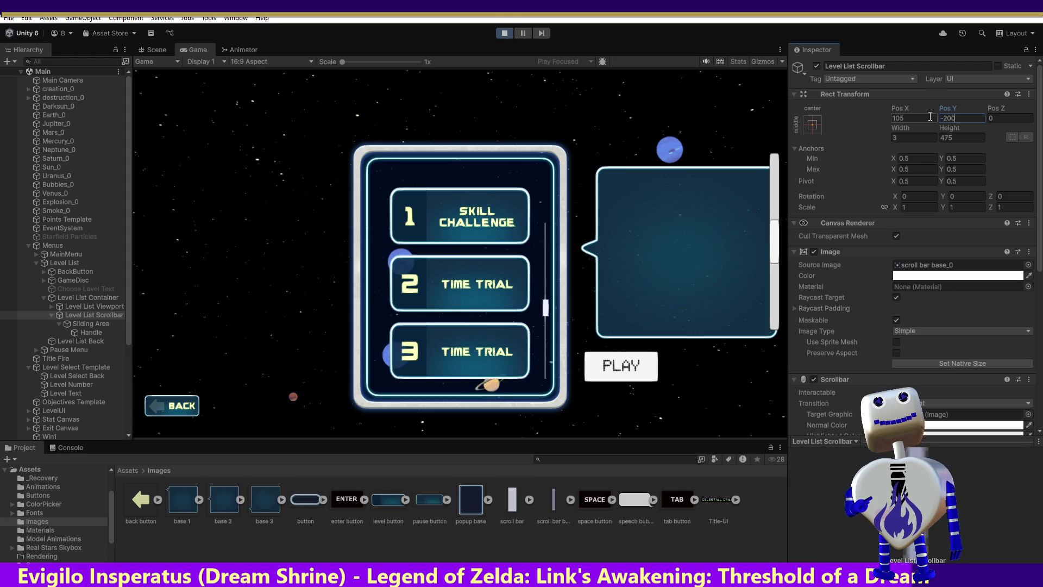
pyautogui.moveTo(546, 307)
pyautogui.mouseDown()
pyautogui.moveTo(548, 201)
pyautogui.moveTo(544, 247)
pyautogui.mouseUp()
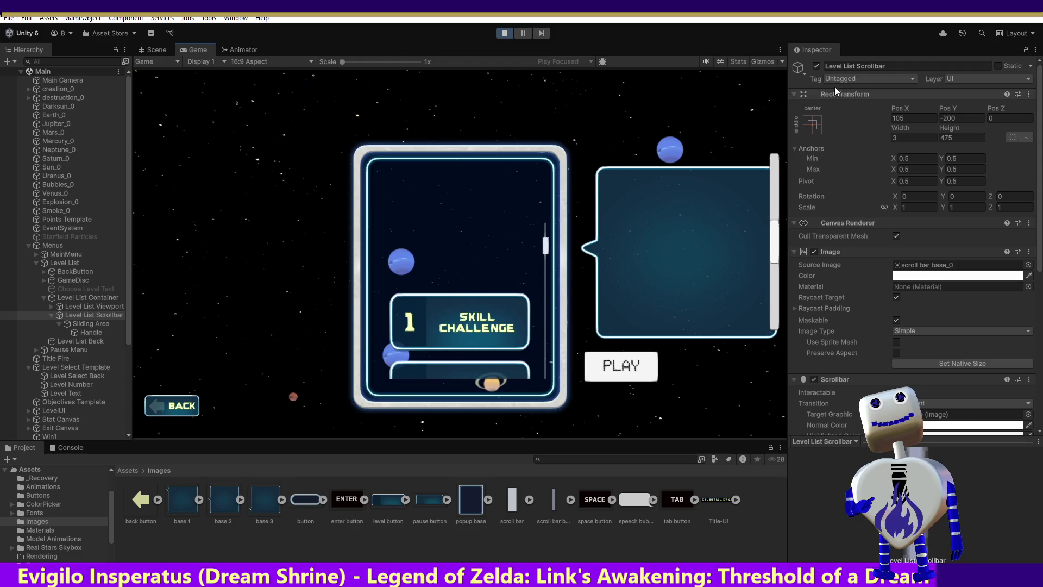
pyautogui.click(947, 118)
pyautogui.write('-230')
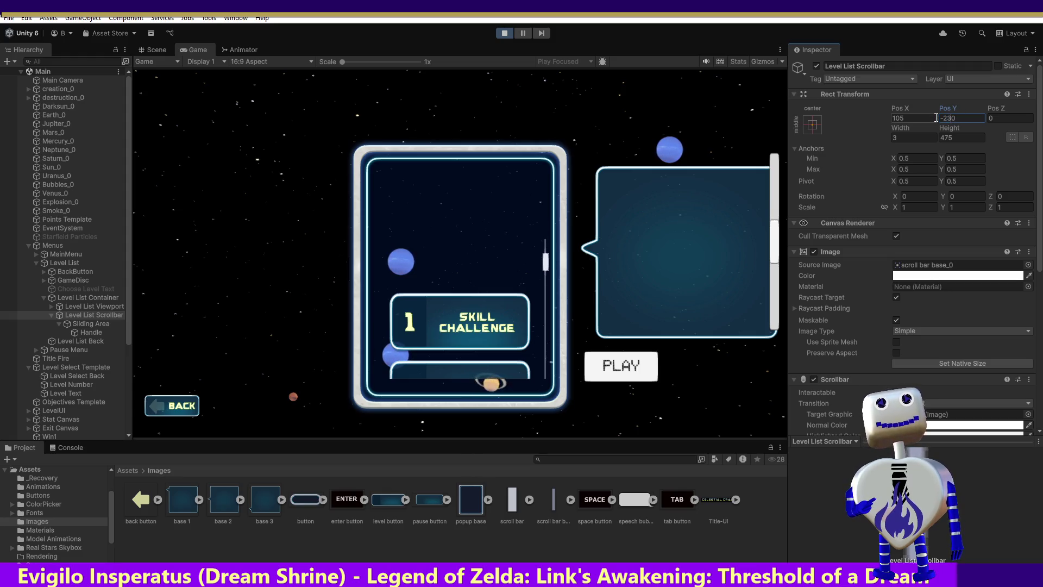
pyautogui.moveTo(547, 261); pyautogui.dragTo(554, 217)
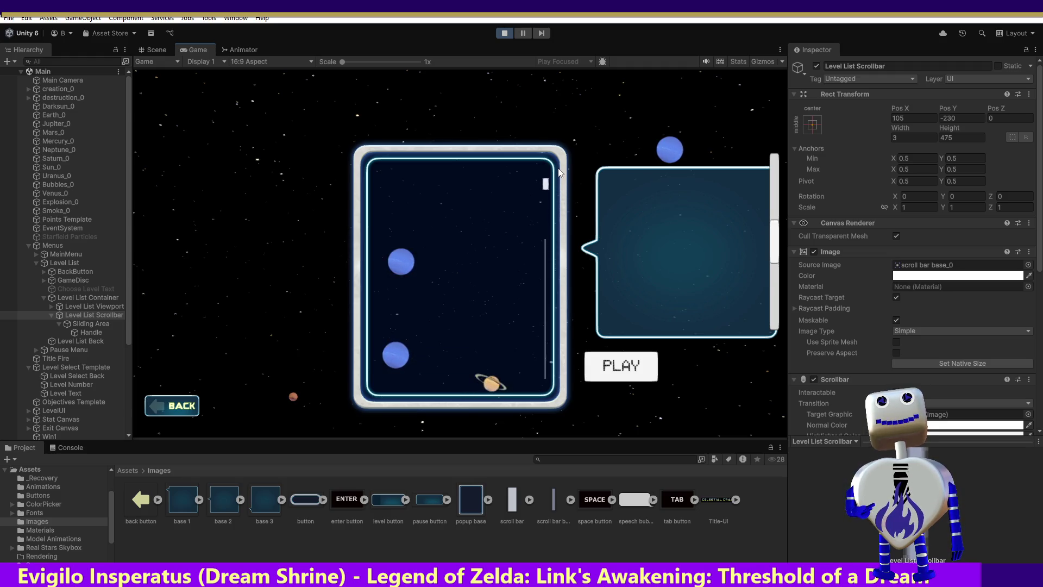
pyautogui.click(86, 299)
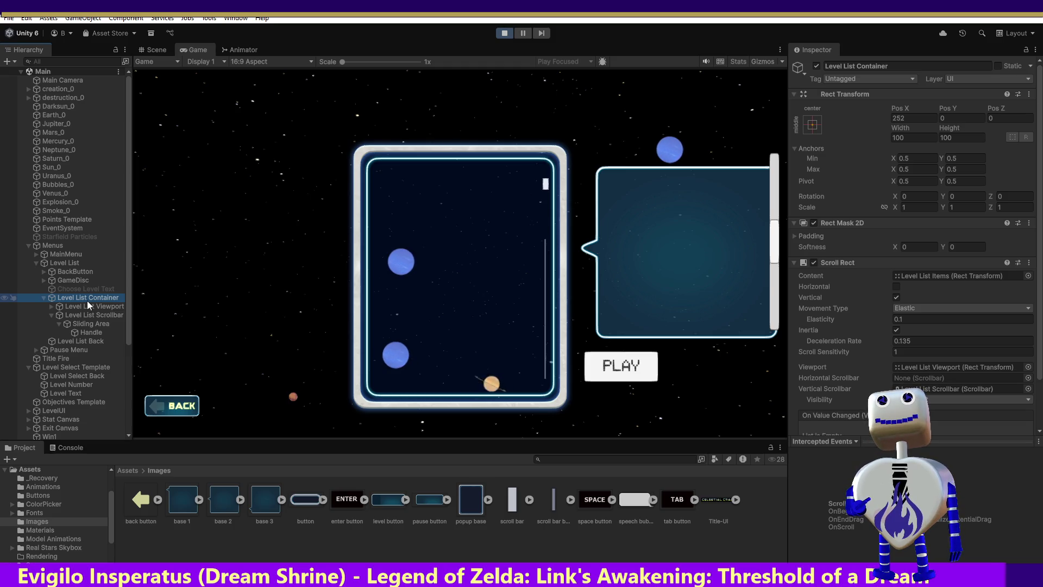
pyautogui.click(87, 306)
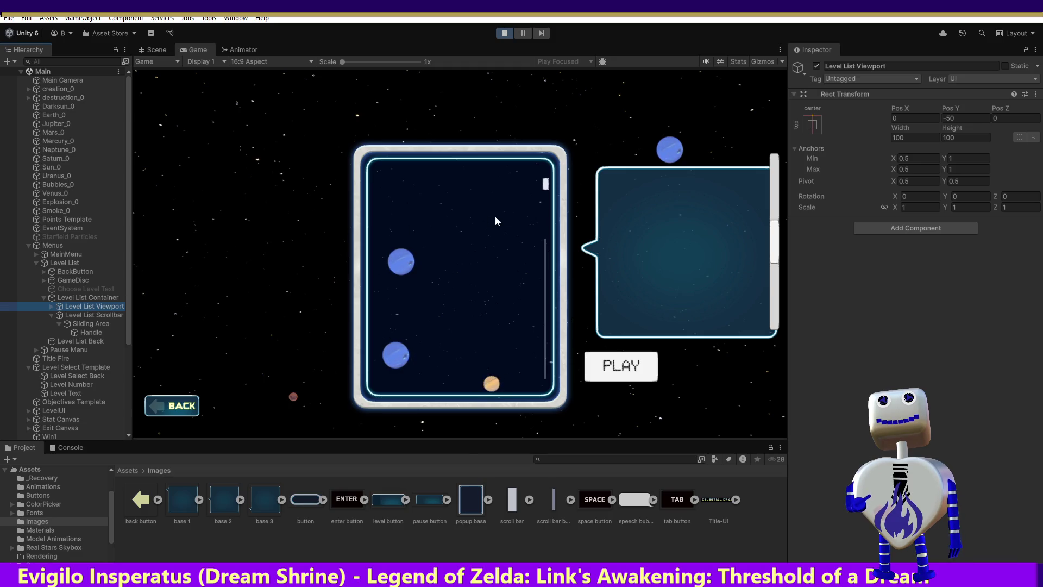
# Step: Scroll the running level list down to Skill Challenge and Time Trial, then select Level List
pyautogui.click(547, 189)
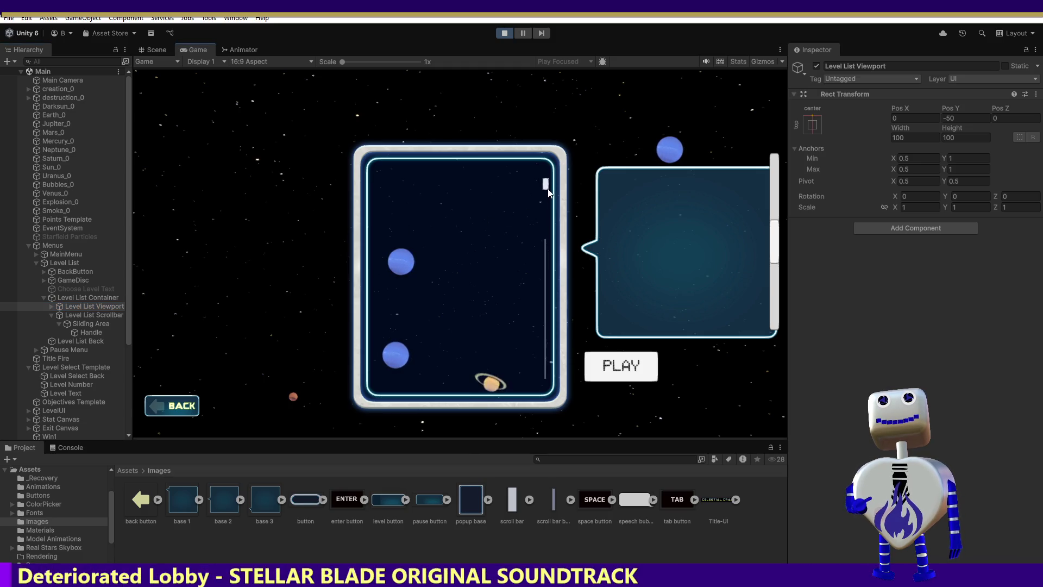
pyautogui.moveTo(550, 222)
pyautogui.mouseDown()
pyautogui.moveTo(560, 546)
pyautogui.moveTo(555, 175)
pyautogui.moveTo(547, 277)
pyautogui.mouseUp()
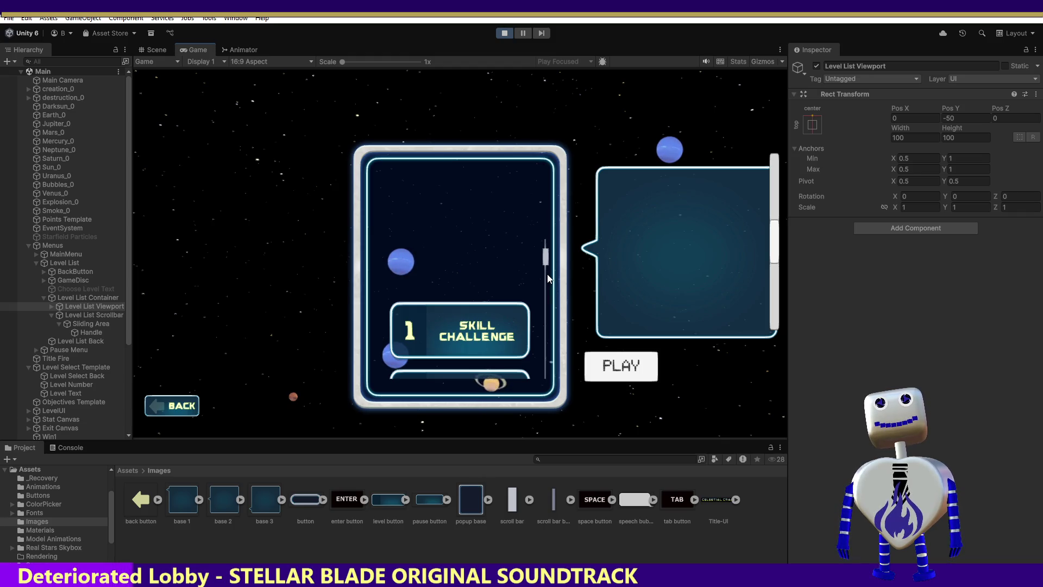
pyautogui.moveTo(549, 279)
pyautogui.mouseDown()
pyautogui.moveTo(563, 206)
pyautogui.moveTo(532, 321)
pyautogui.mouseUp()
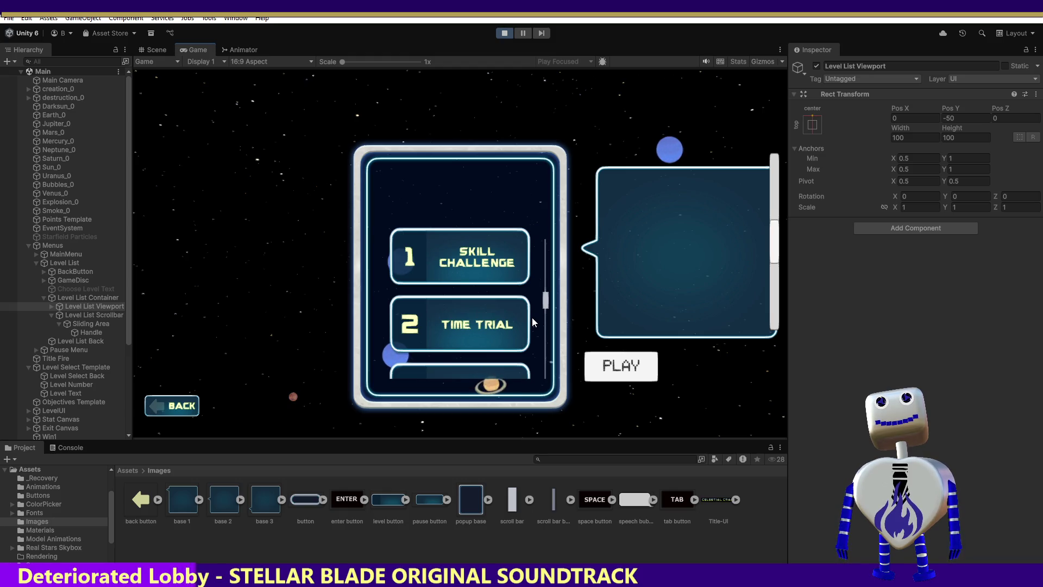
pyautogui.click(88, 297)
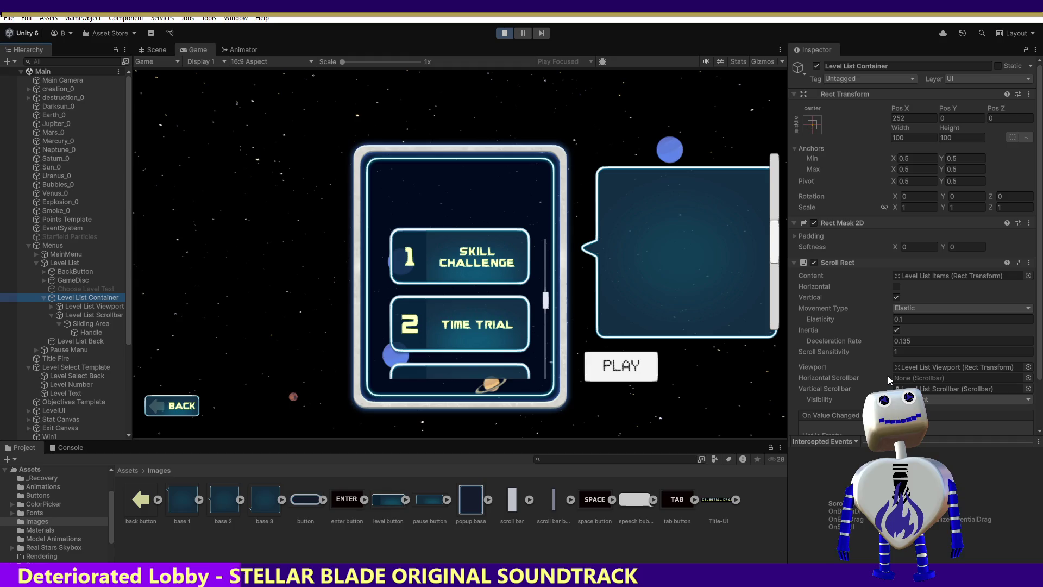
pyautogui.click(55, 263)
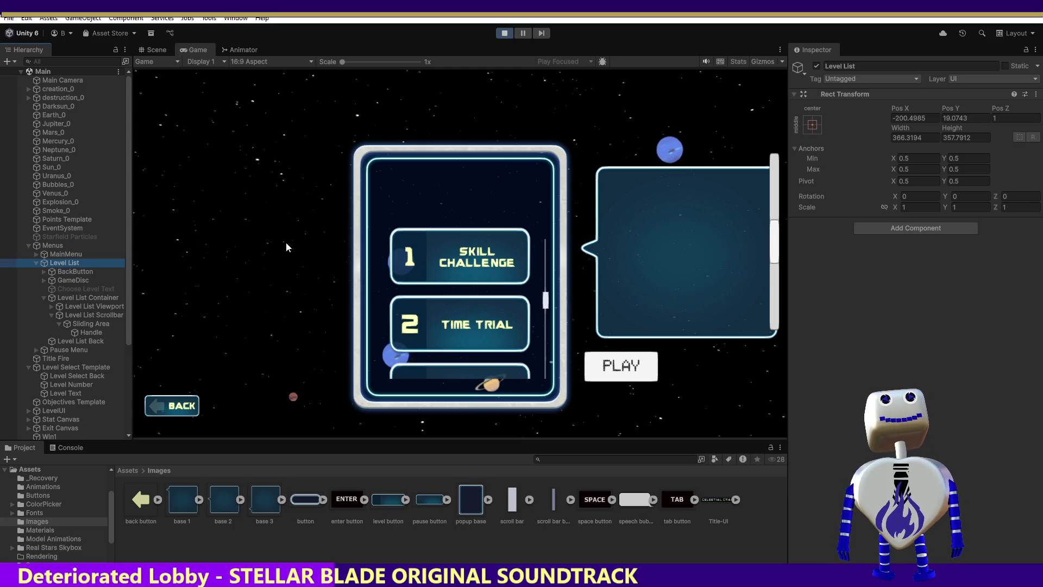
# Step: Set the Level List height to 200 and test the list scroll
pyautogui.click(978, 137)
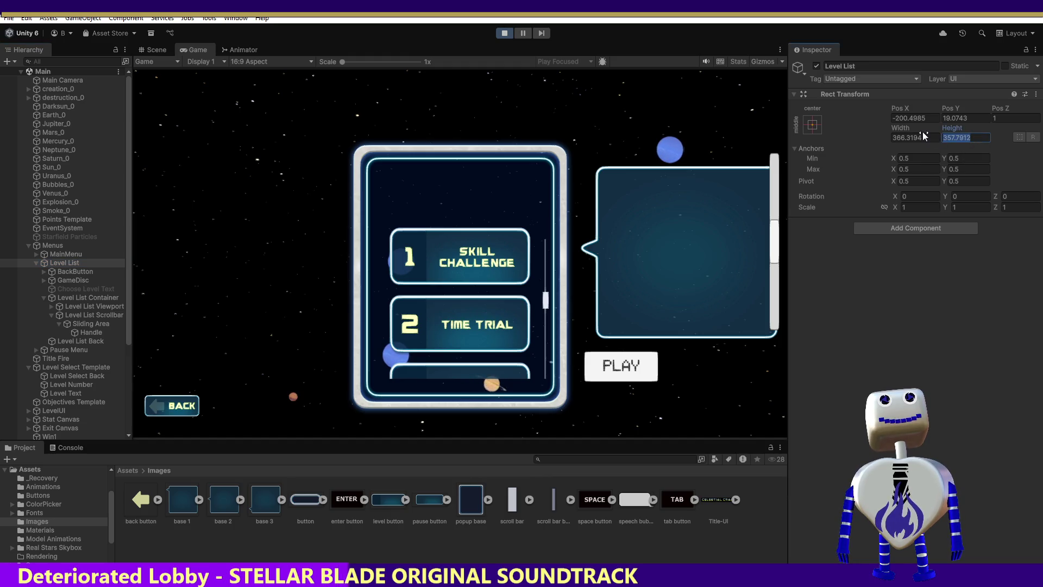
pyautogui.write('200')
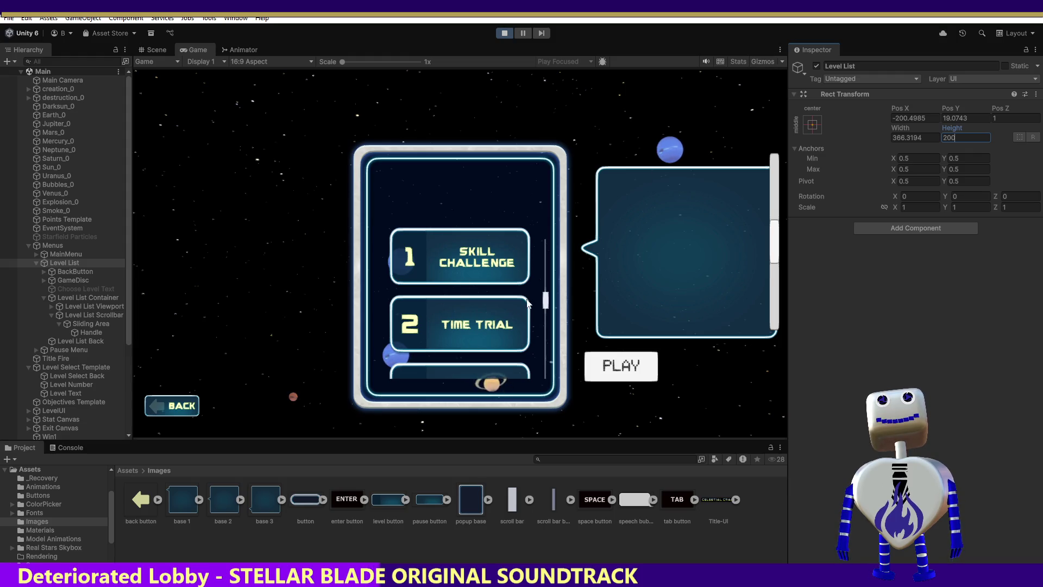
pyautogui.moveTo(547, 300)
pyautogui.mouseDown()
pyautogui.moveTo(547, 191)
pyautogui.moveTo(539, 290)
pyautogui.moveTo(550, 537)
pyautogui.mouseUp()
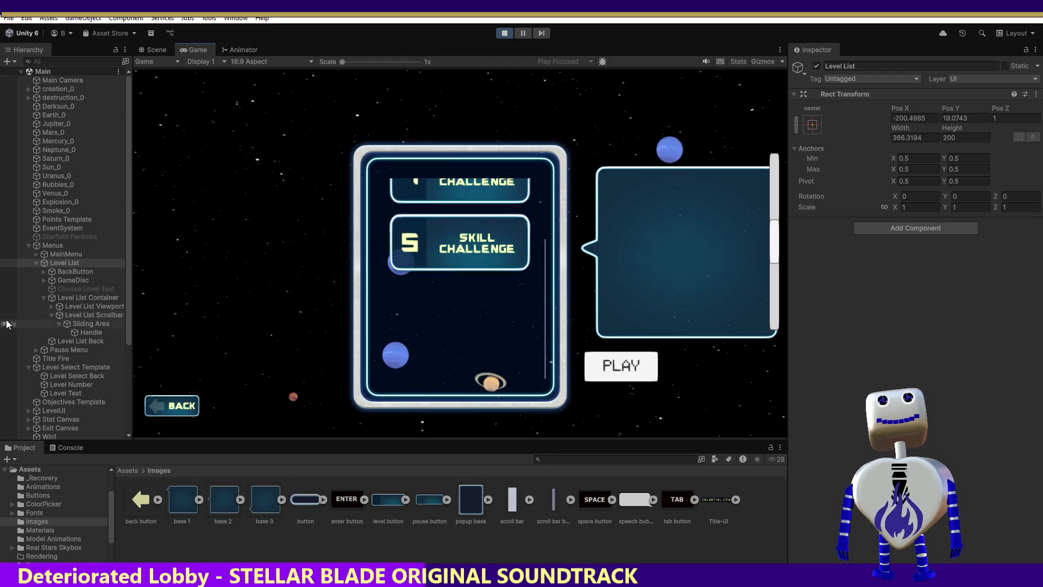
# Step: Set the Level List Container height to 50
pyautogui.click(76, 298)
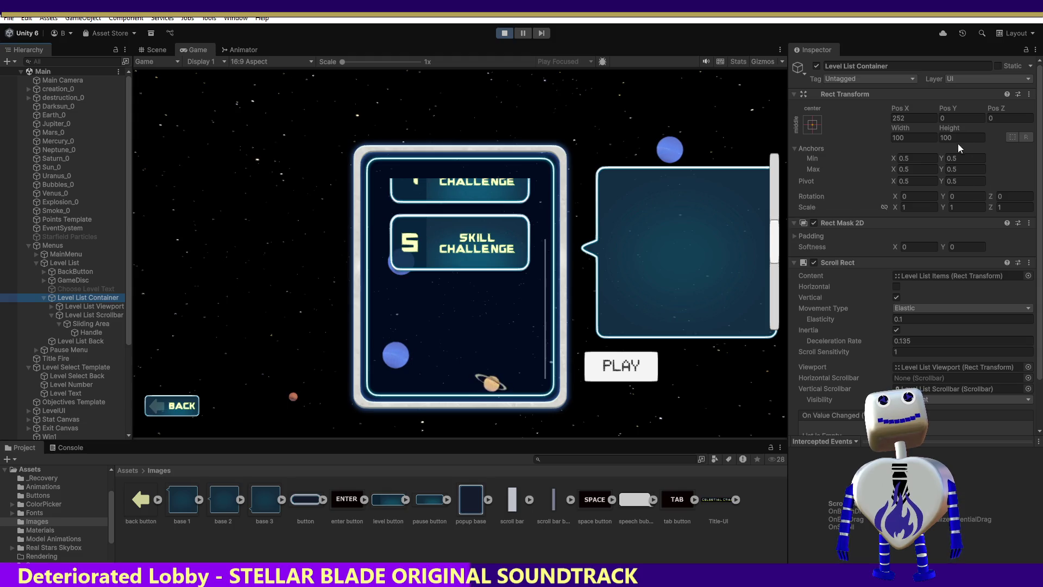
pyautogui.click(943, 136)
pyautogui.press('BackSpace')
pyautogui.write('0')
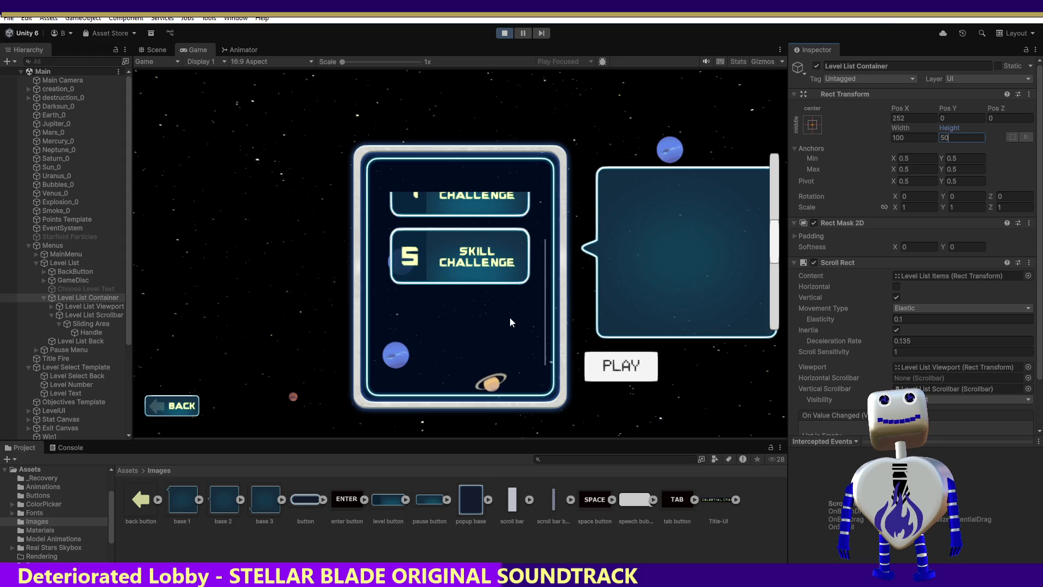
pyautogui.press('Return')
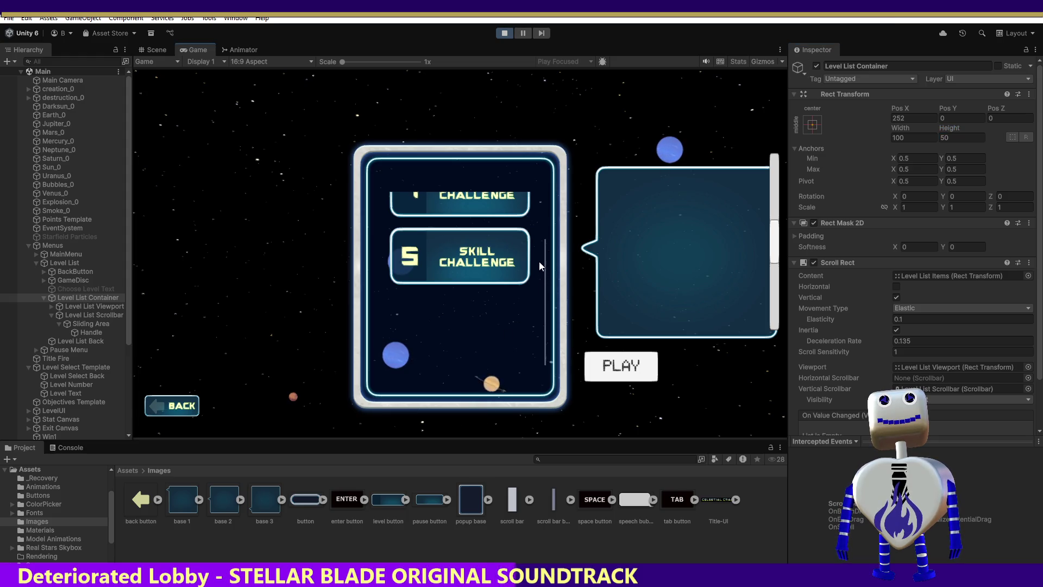
pyautogui.scroll(2, 487, 375)
pyautogui.scroll(-3, 522, 271)
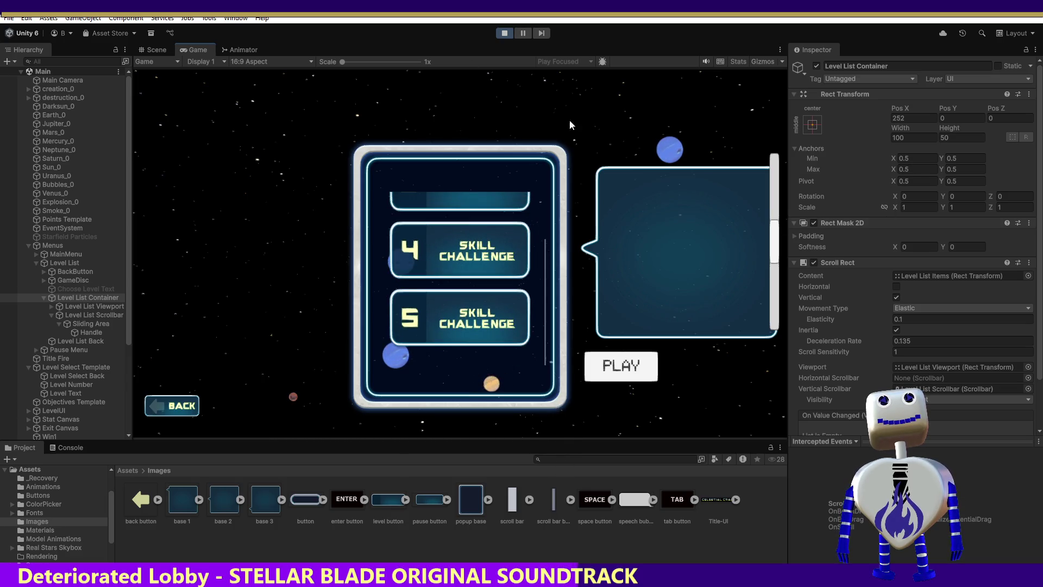
# Step: Change the container height to 500, test the scroll in Play mode, then stop
pyautogui.click(943, 138)
pyautogui.write('5')
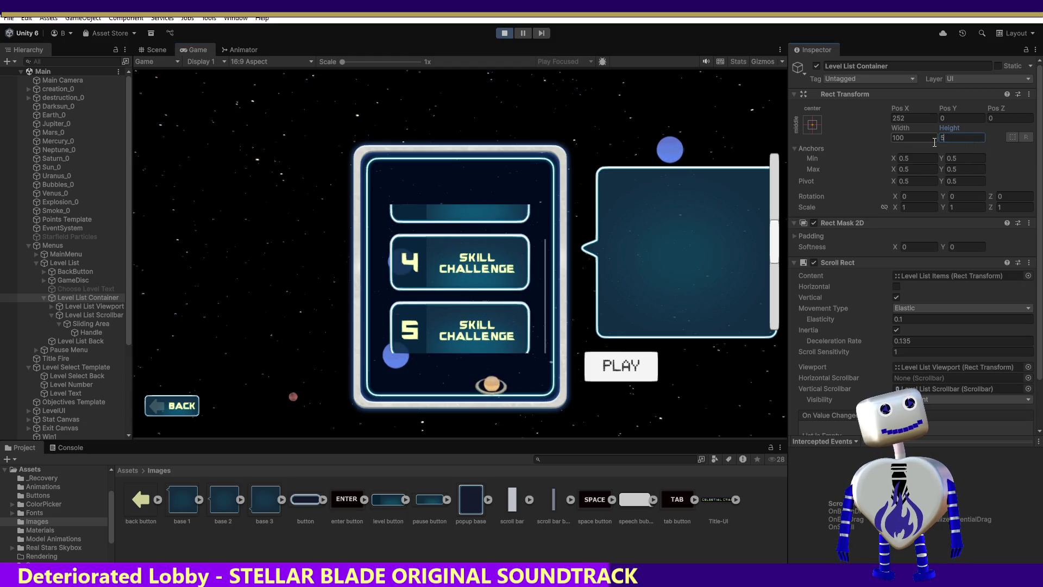
pyautogui.write('00')
pyautogui.press('Return')
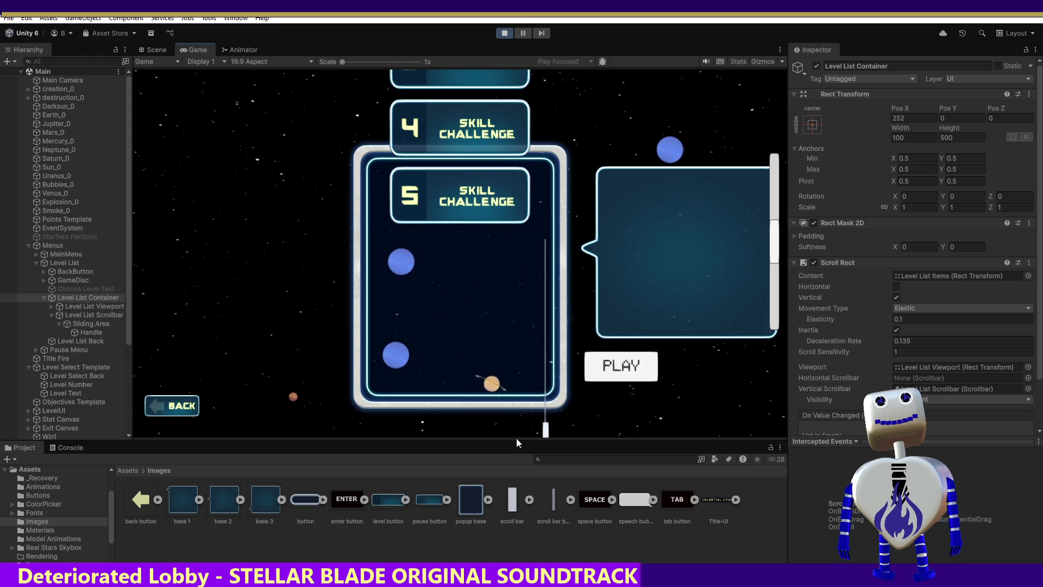
pyautogui.moveTo(546, 429)
pyautogui.mouseDown()
pyautogui.moveTo(549, 233)
pyautogui.moveTo(564, 169)
pyautogui.moveTo(549, 199)
pyautogui.moveTo(562, 331)
pyautogui.moveTo(579, 184)
pyautogui.moveTo(787, 245)
pyautogui.mouseUp()
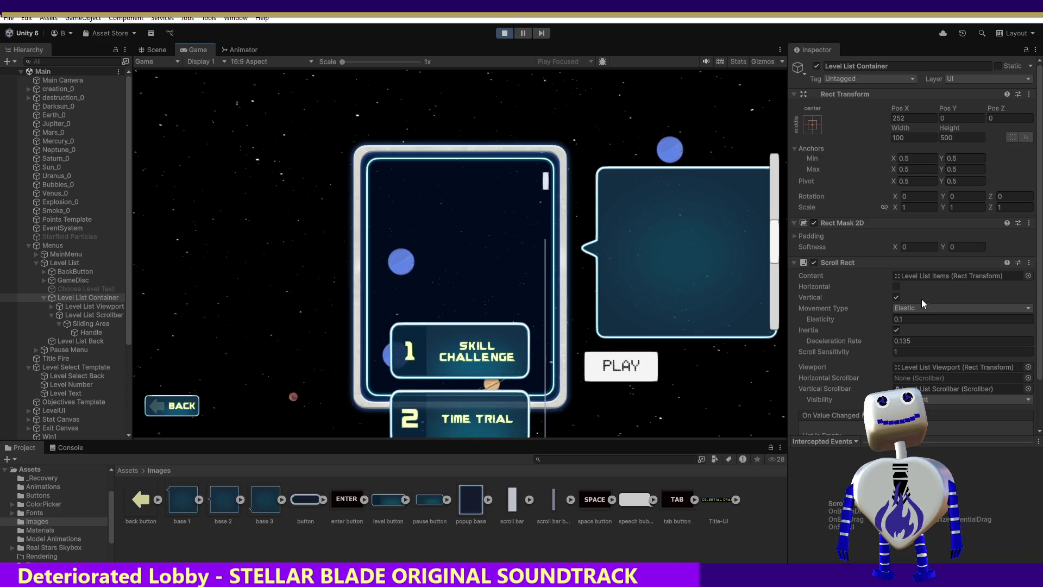
pyautogui.scroll(-3, 913, 271)
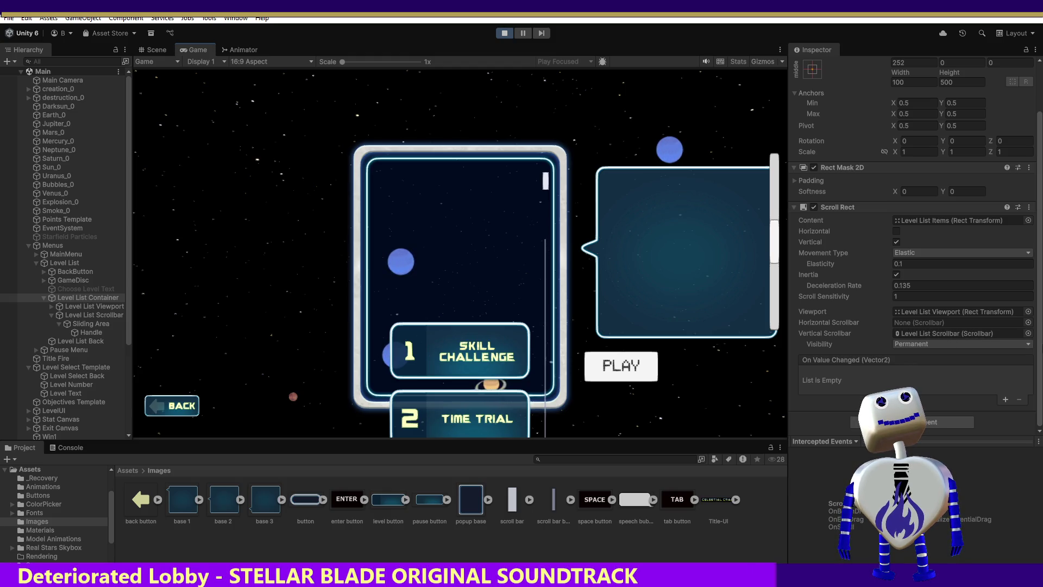
pyautogui.click(503, 34)
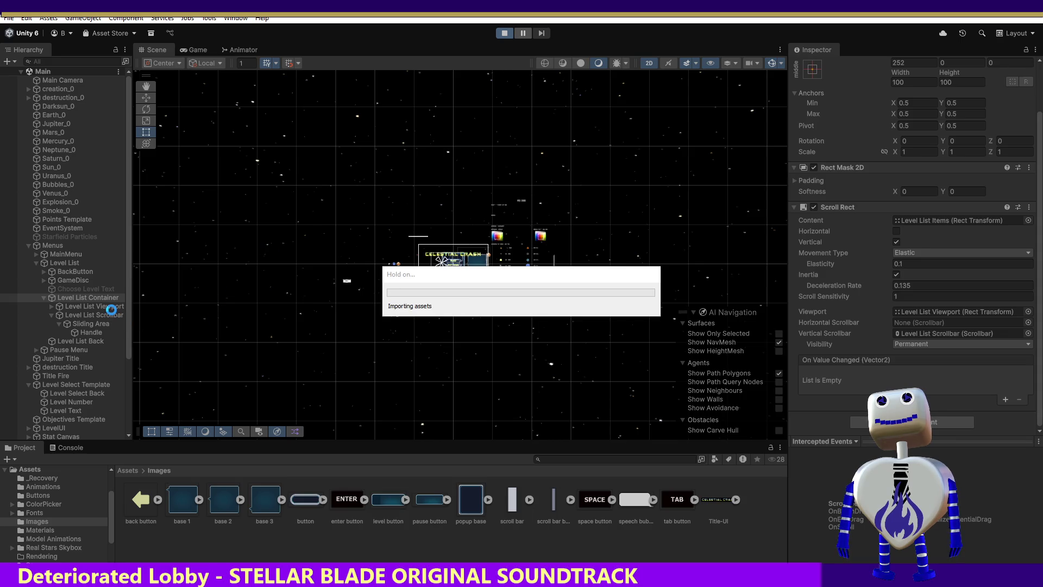
# Step: Select Level List Viewport, open the in-game level list and test its scrolling
pyautogui.click(100, 305)
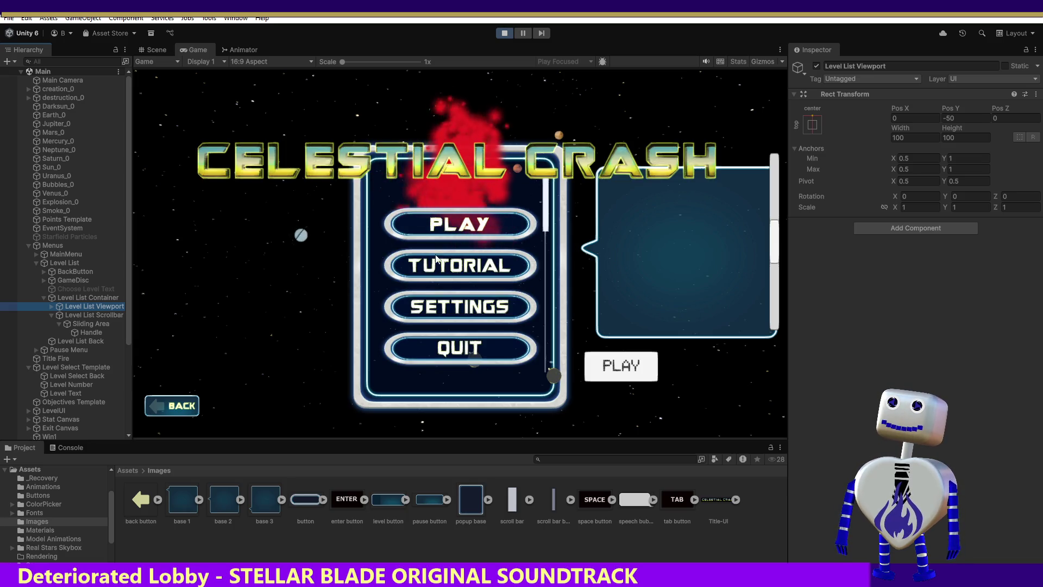
pyautogui.click(500, 223)
pyautogui.moveTo(544, 204); pyautogui.dragTo(546, 187)
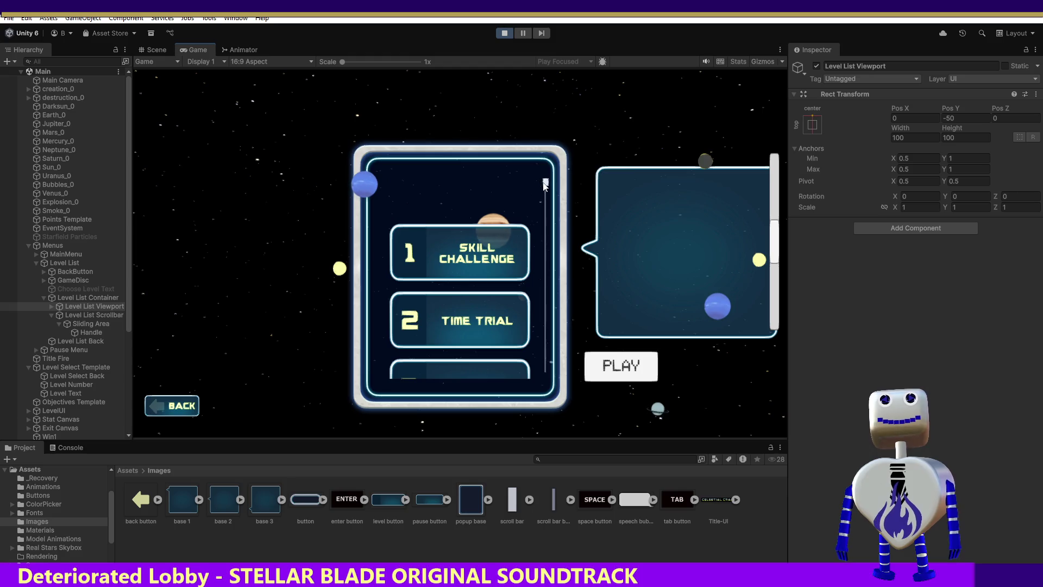
pyautogui.moveTo(544, 187); pyautogui.dragTo(565, 402)
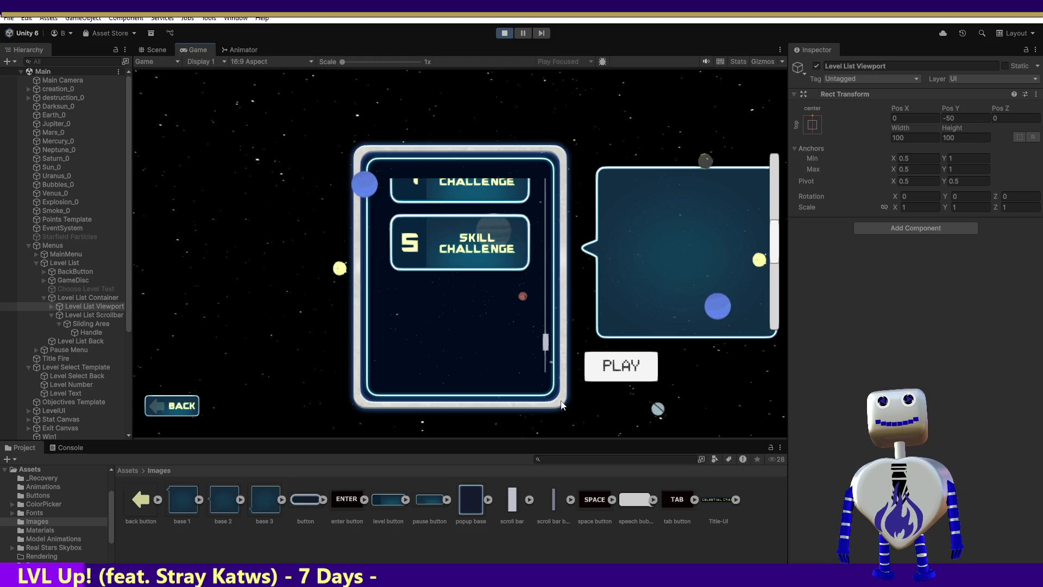
pyautogui.scroll(5, 568, 282)
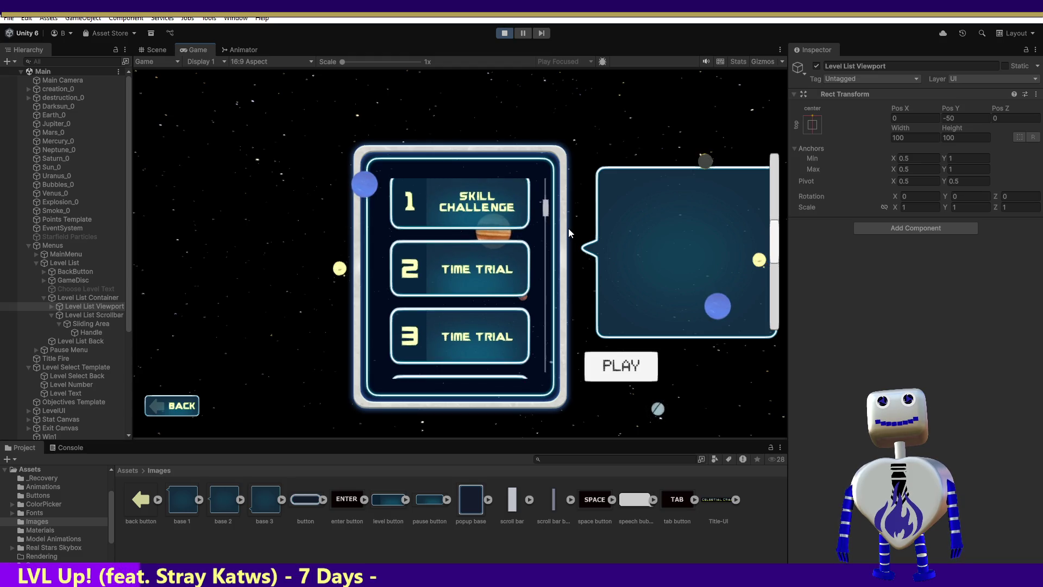
pyautogui.scroll(5, 568, 229)
pyautogui.scroll(-5, 572, 231)
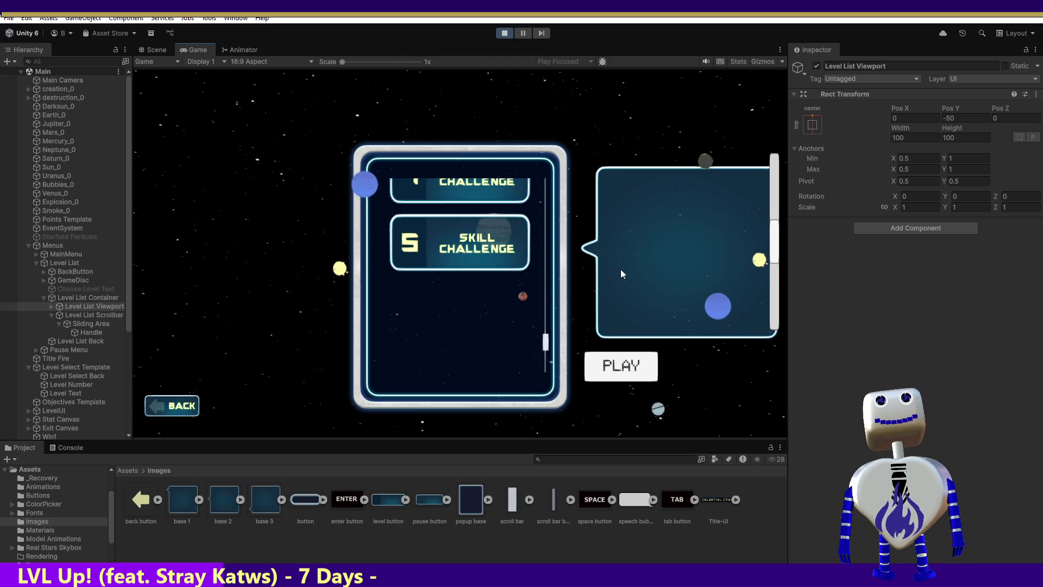
# Step: Restart the game and reopen the level-select list from the main menu
pyautogui.click(505, 33)
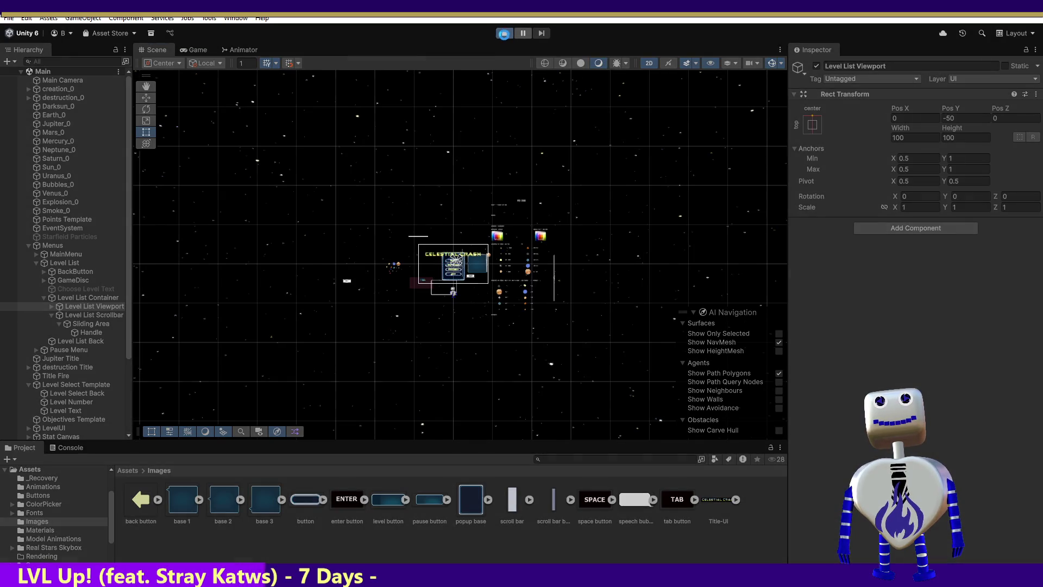
pyautogui.click(504, 33)
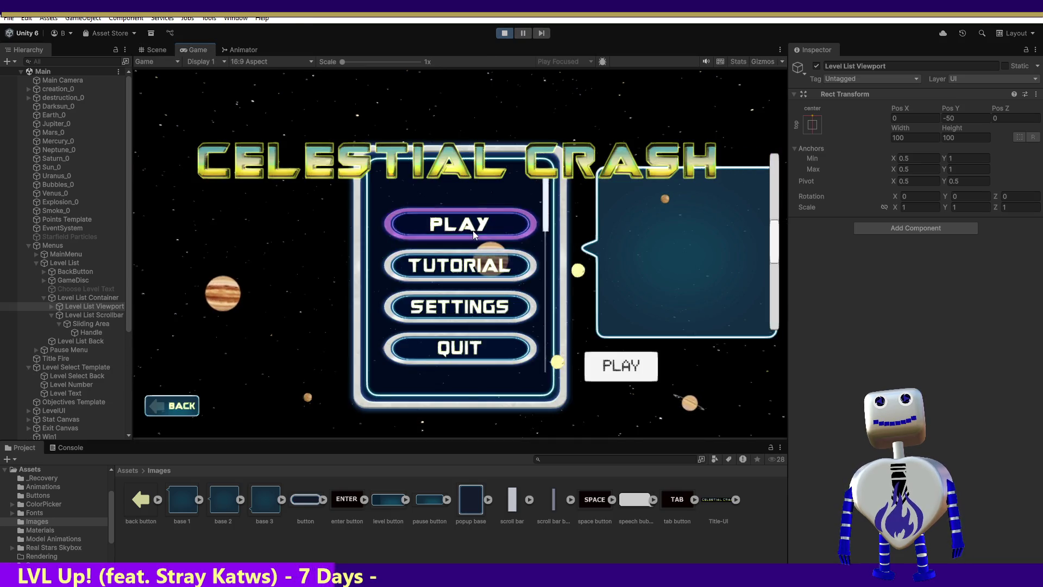
pyautogui.click(472, 230)
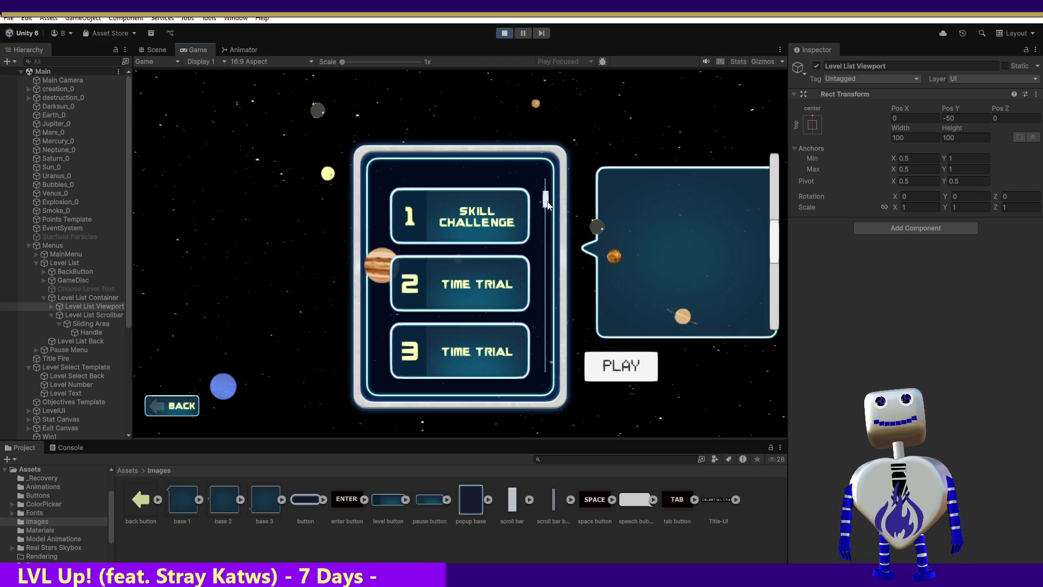
# Step: Select the Level List Scrollbar object in the Hierarchy
pyautogui.click(85, 315)
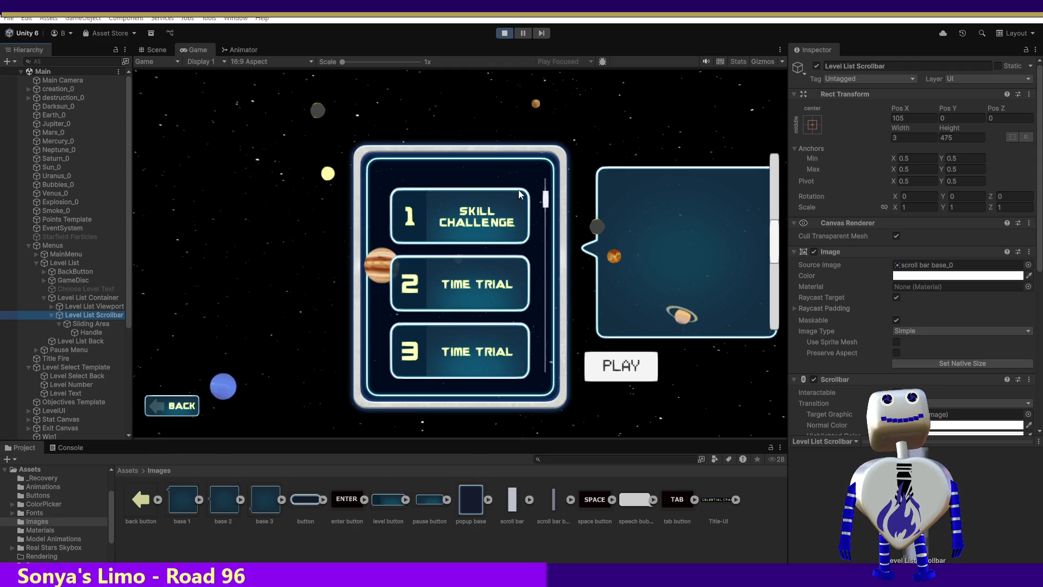
# Step: Scroll the running level list, drag the scrollbar Value to about 0.472, and stop Play mode
pyautogui.moveTo(544, 204)
pyautogui.mouseDown()
pyautogui.moveTo(544, 190)
pyautogui.moveTo(552, 363)
pyautogui.mouseUp()
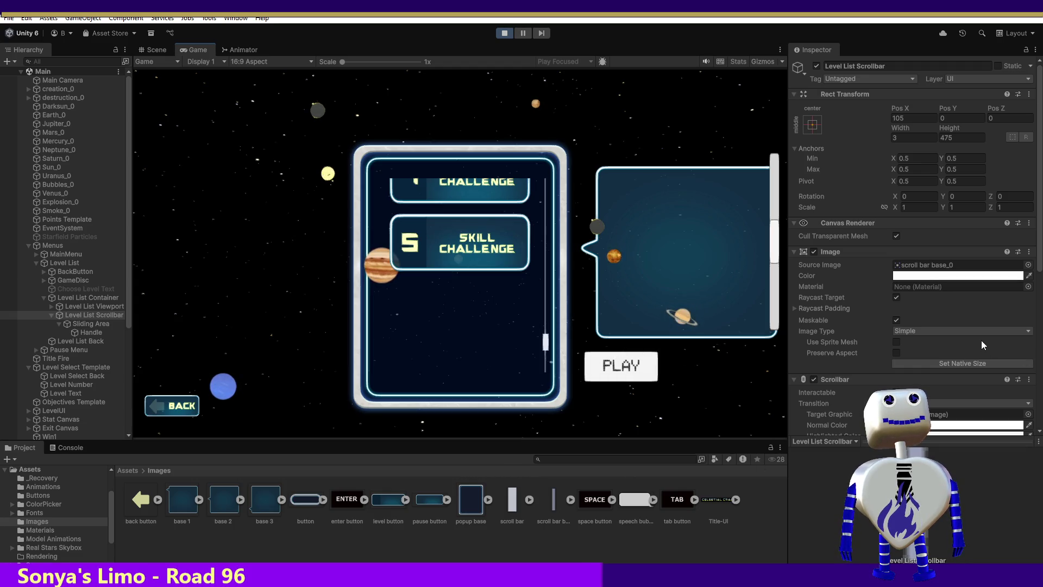
pyautogui.scroll(-5, 1030, 260)
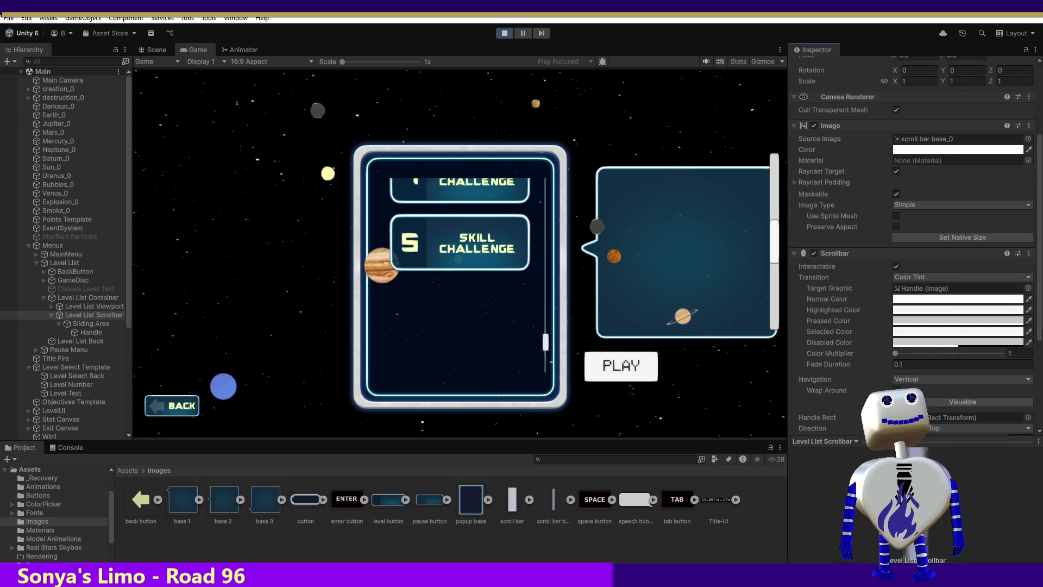
pyautogui.scroll(-3, 913, 244)
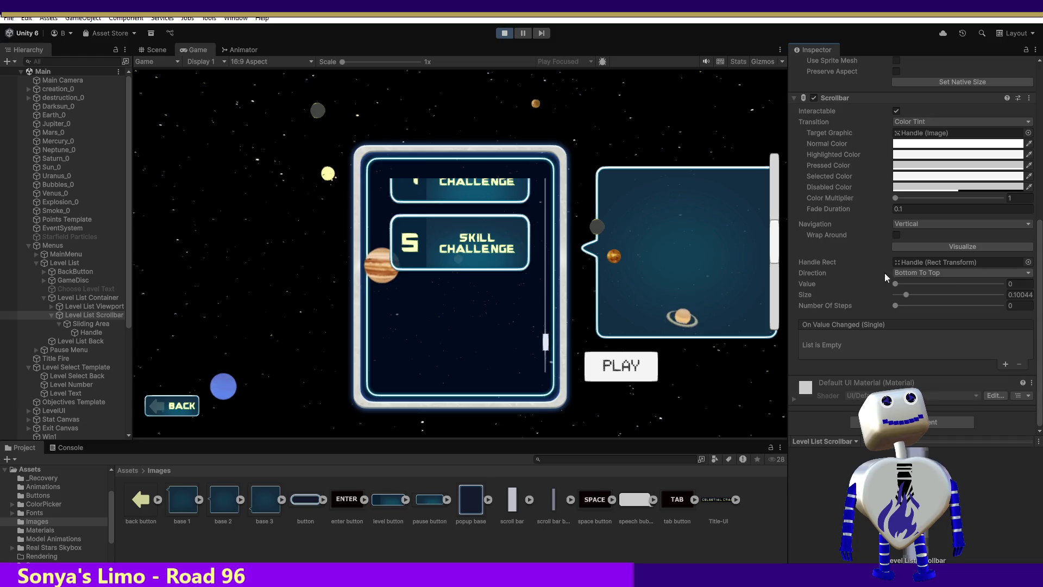
pyautogui.moveTo(896, 283)
pyautogui.mouseDown()
pyautogui.moveTo(956, 291)
pyautogui.moveTo(948, 296)
pyautogui.mouseUp()
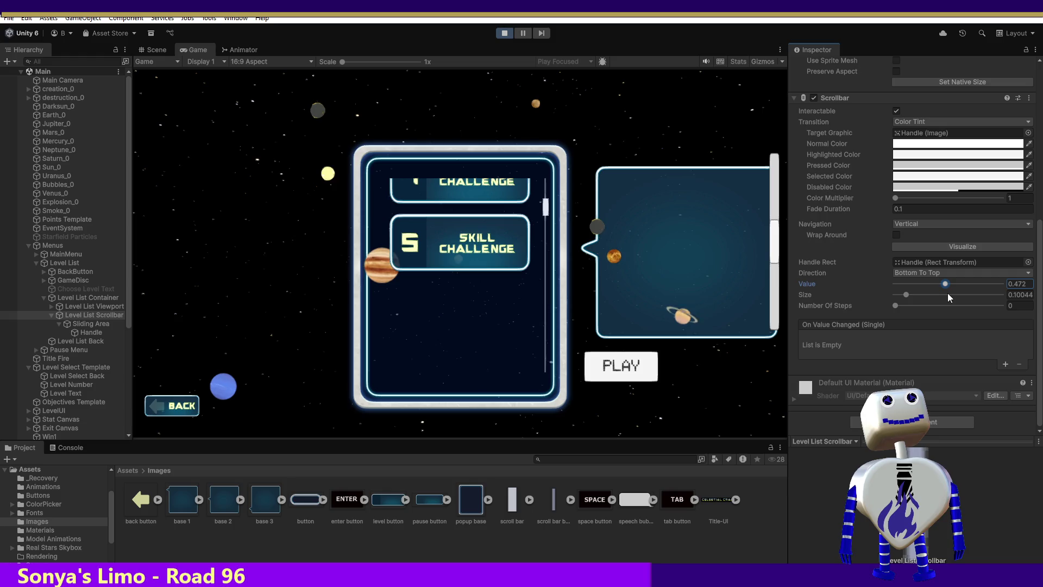
pyautogui.click(509, 34)
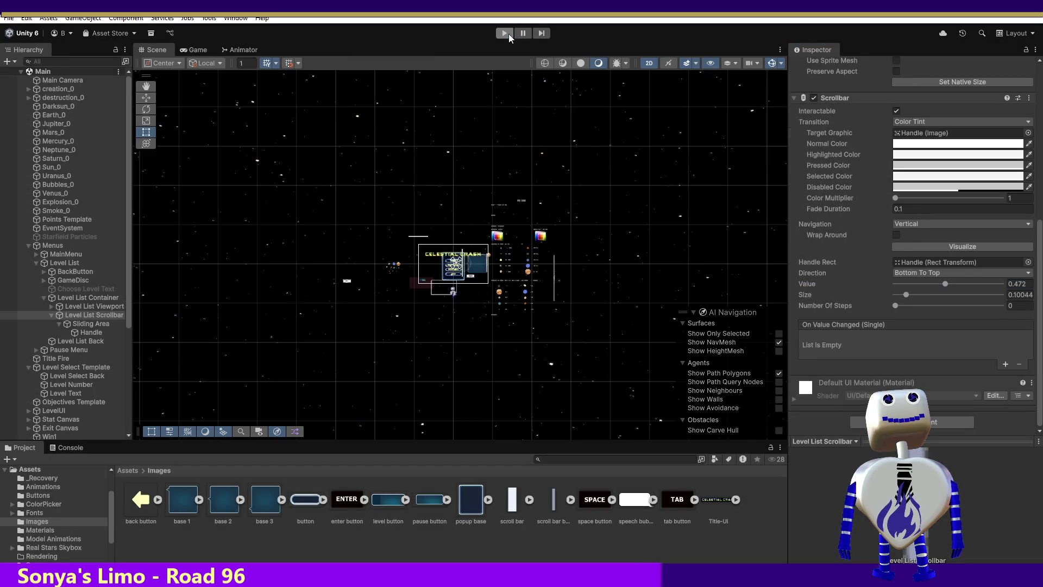
# Step: Set the scrollbar Value to 1, then run the game and open the level list
pyautogui.click(1014, 319)
pyautogui.write('1')
pyautogui.click(501, 34)
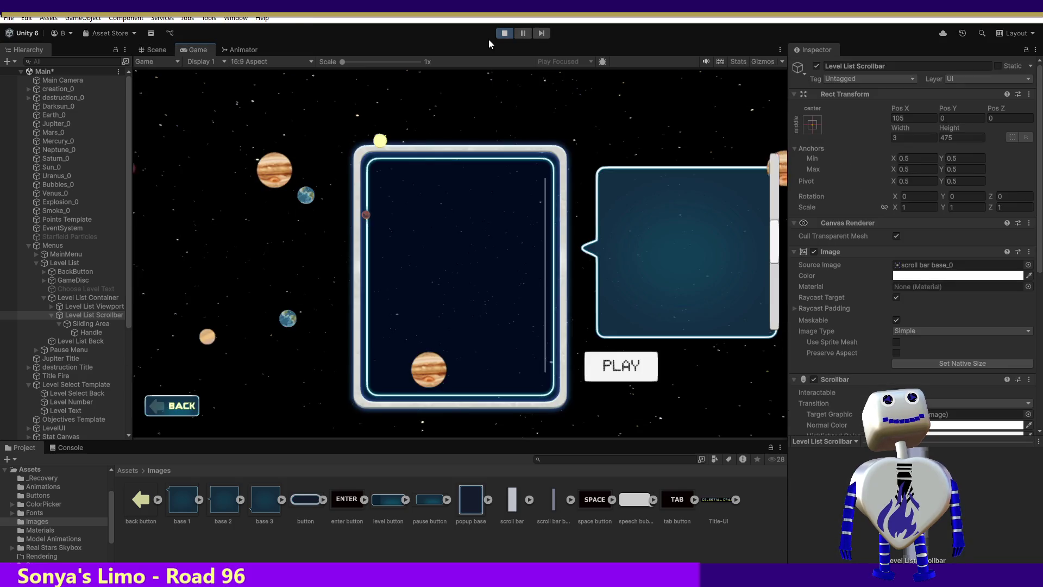
pyautogui.click(468, 227)
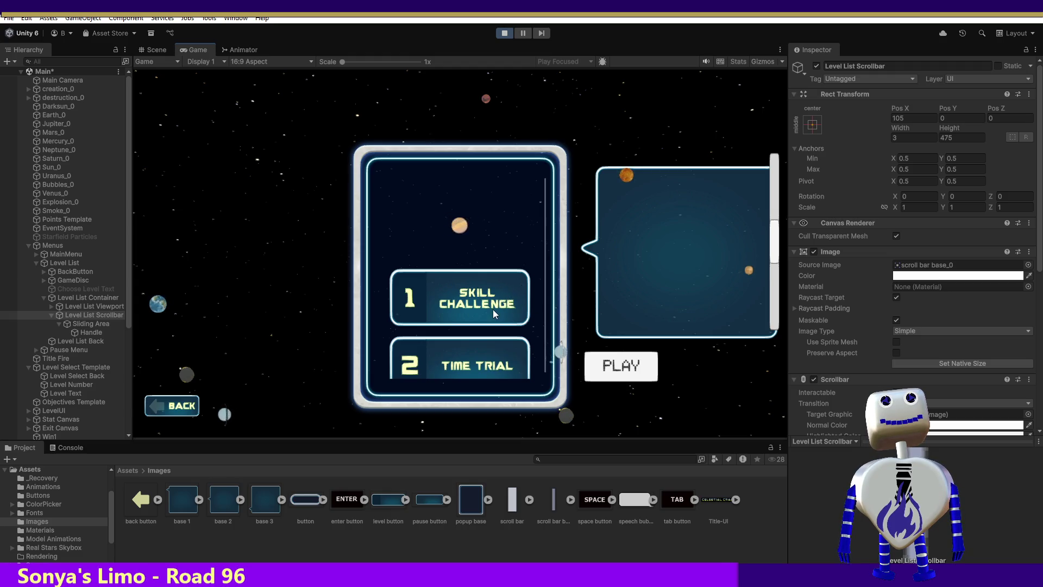
# Step: Drag the running level list up and down, leaving it at the top with levels 1–3
pyautogui.moveTo(493, 309); pyautogui.dragTo(471, 167)
pyautogui.moveTo(546, 226); pyautogui.dragTo(546, 200)
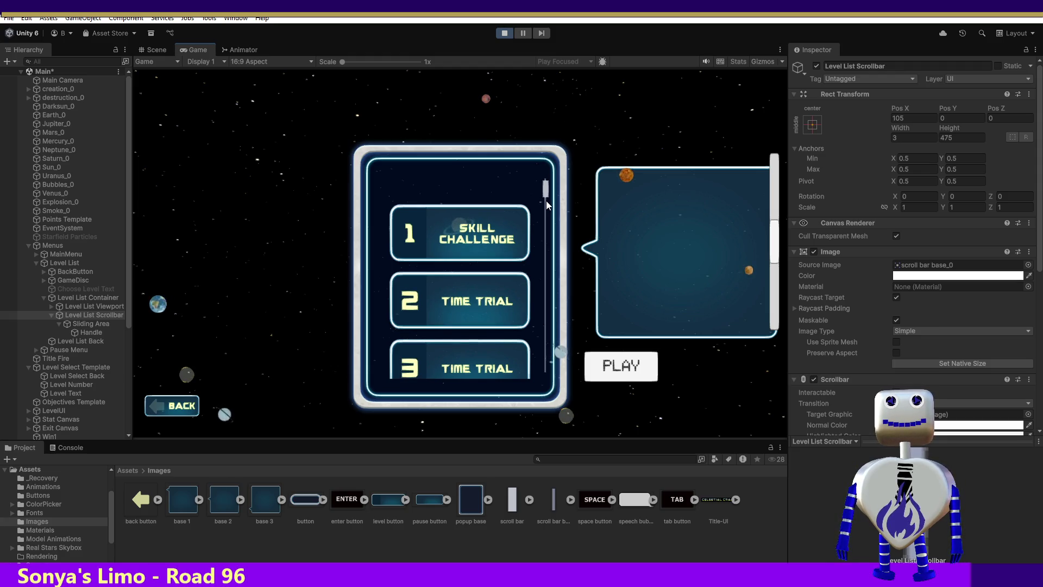
pyautogui.moveTo(545, 200); pyautogui.dragTo(543, 220)
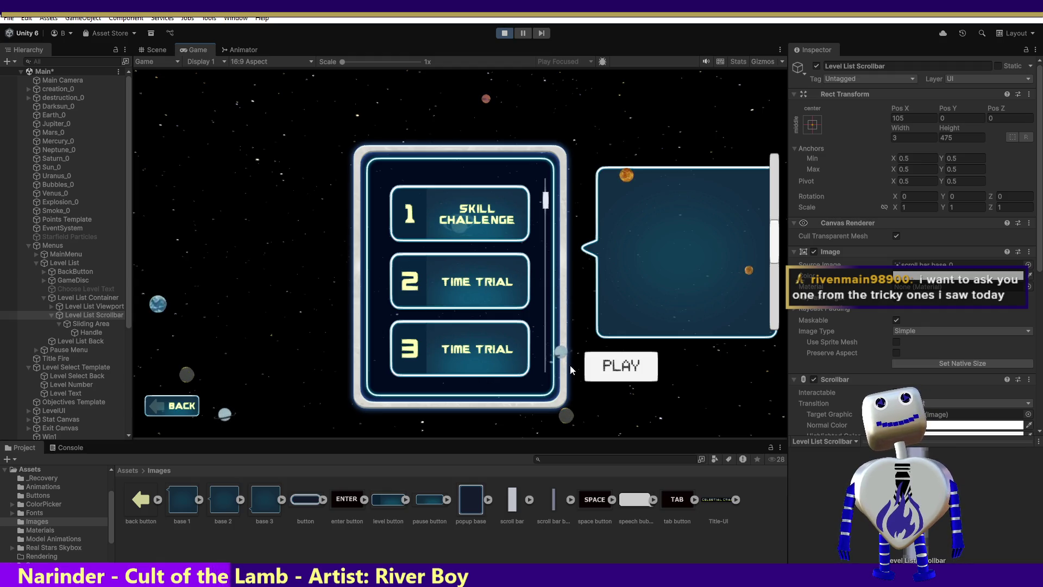
pyautogui.scroll(-10, 829, 254)
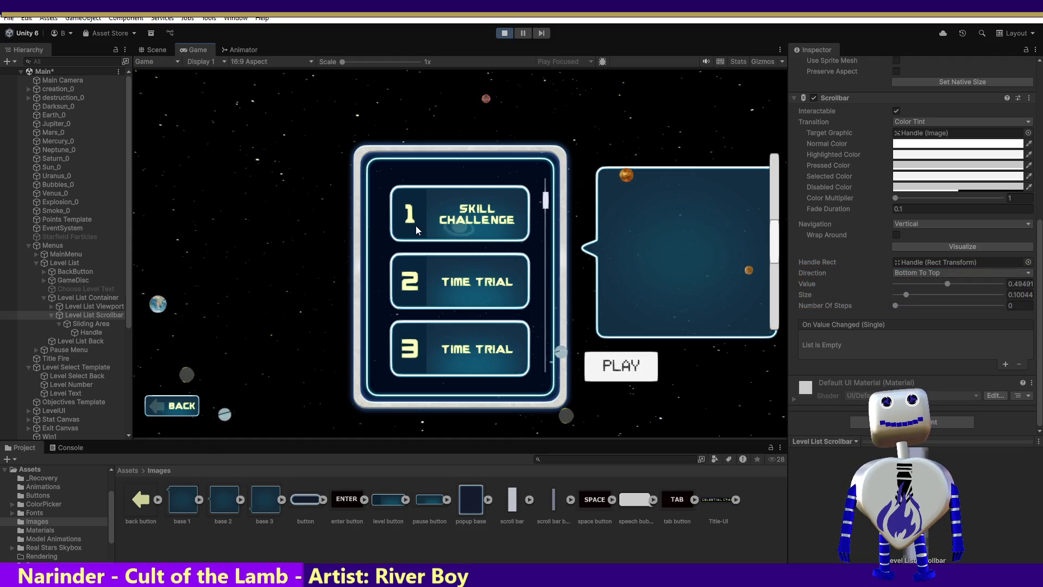
# Step: Drag the running level list upward so the Scrollbar Value shifts to 0.65121
pyautogui.moveTo(546, 200)
pyautogui.mouseDown()
pyautogui.moveTo(549, 288)
pyautogui.moveTo(569, 366)
pyautogui.moveTo(566, 174)
pyautogui.mouseUp()
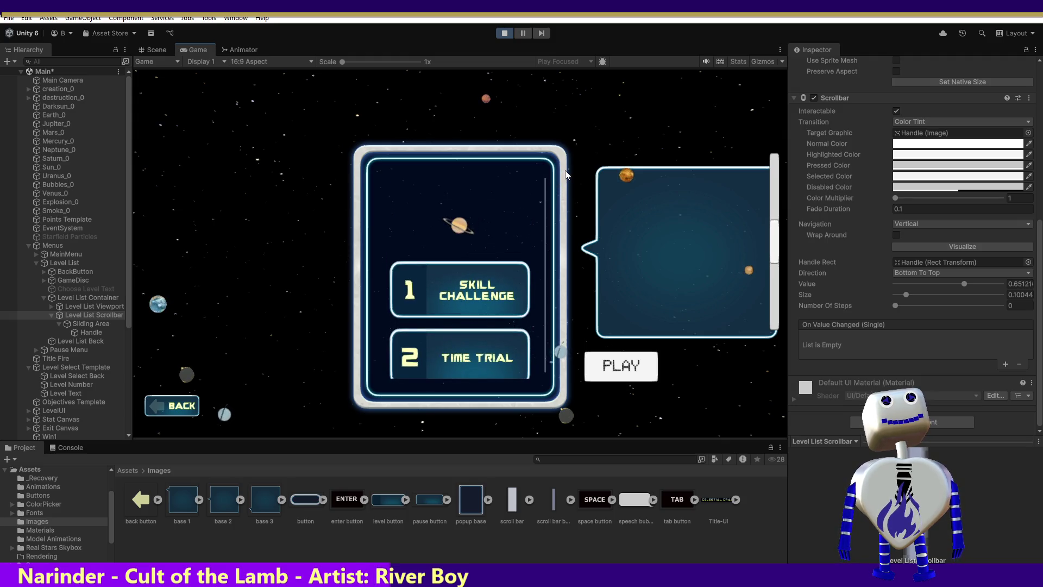
pyautogui.scroll(10, 818, 290)
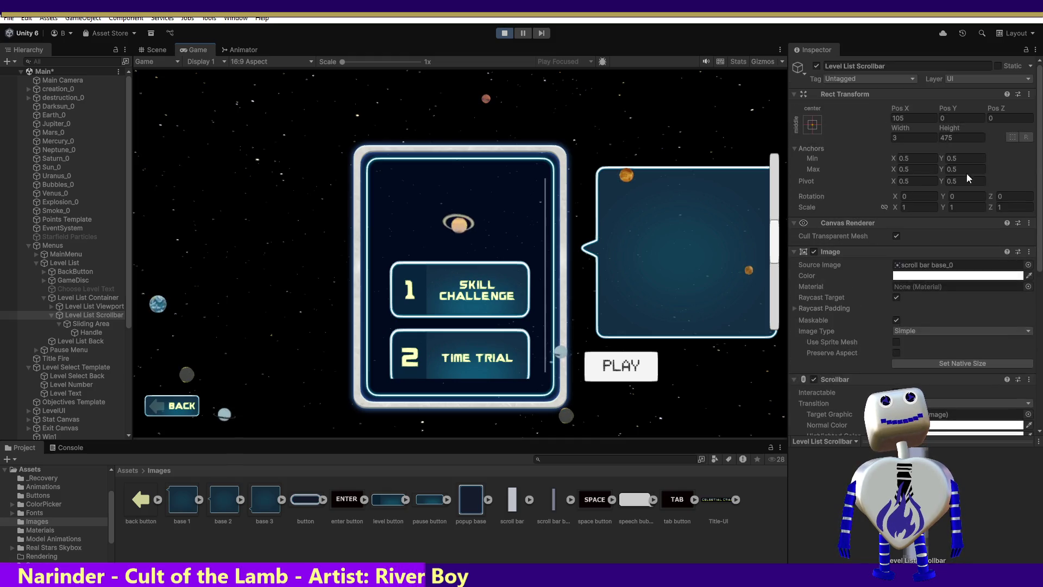
# Step: Set the Level List Scrollbar height to 350, after first trying 100
pyautogui.click(942, 137)
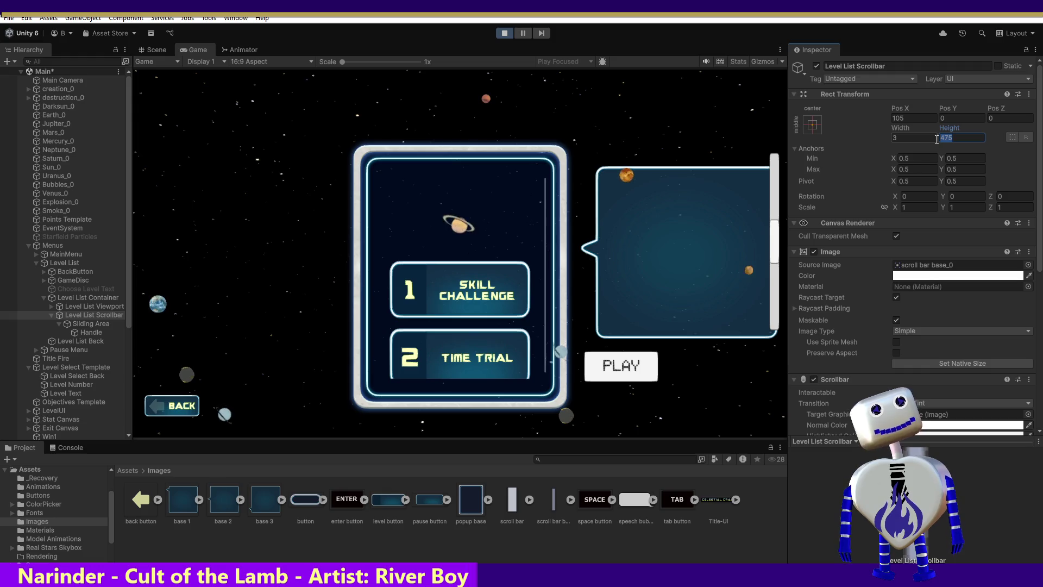
pyautogui.write('100')
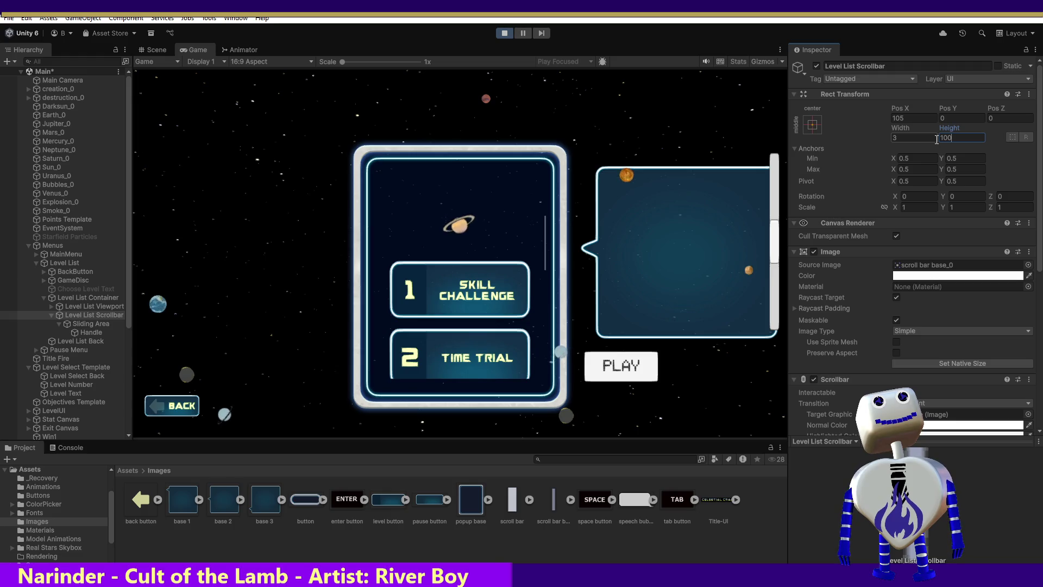
pyautogui.click(954, 129)
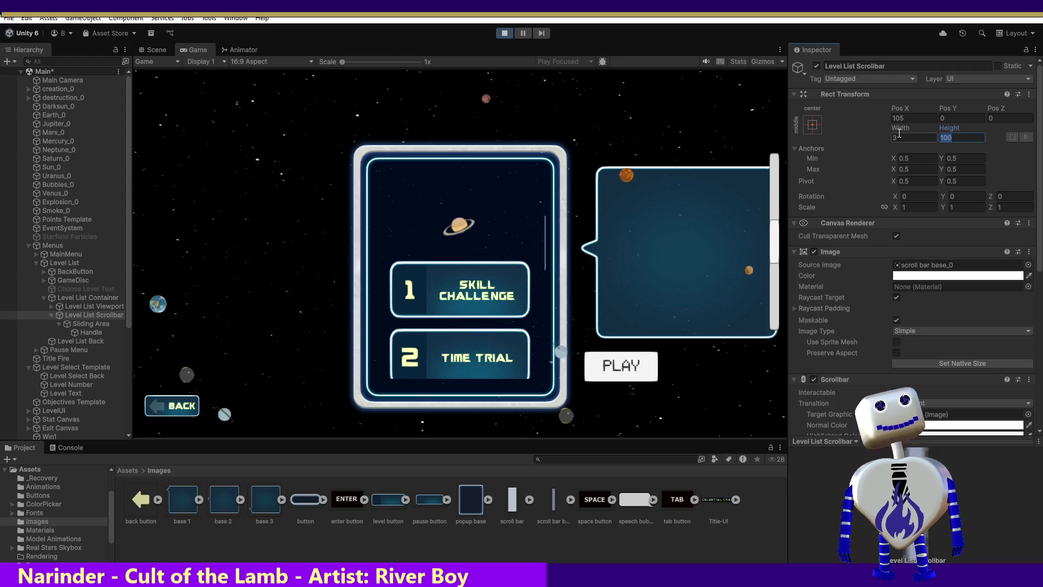
pyautogui.write('350')
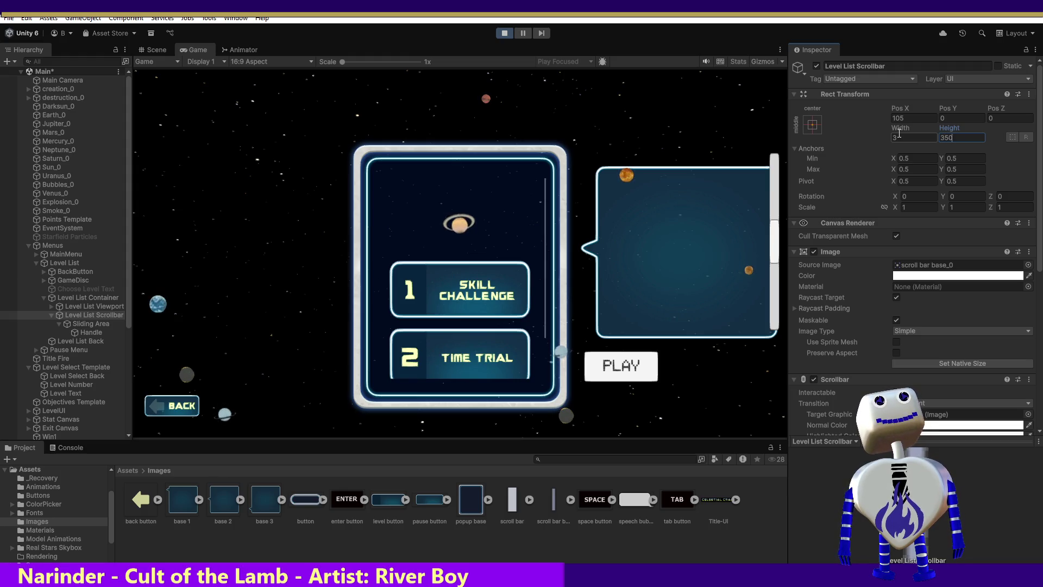
pyautogui.moveTo(481, 296); pyautogui.dragTo(482, 218)
# Step: Move the scrollbar to Pos Y -200 after trying 200, and test dragging the list
pyautogui.click(962, 118)
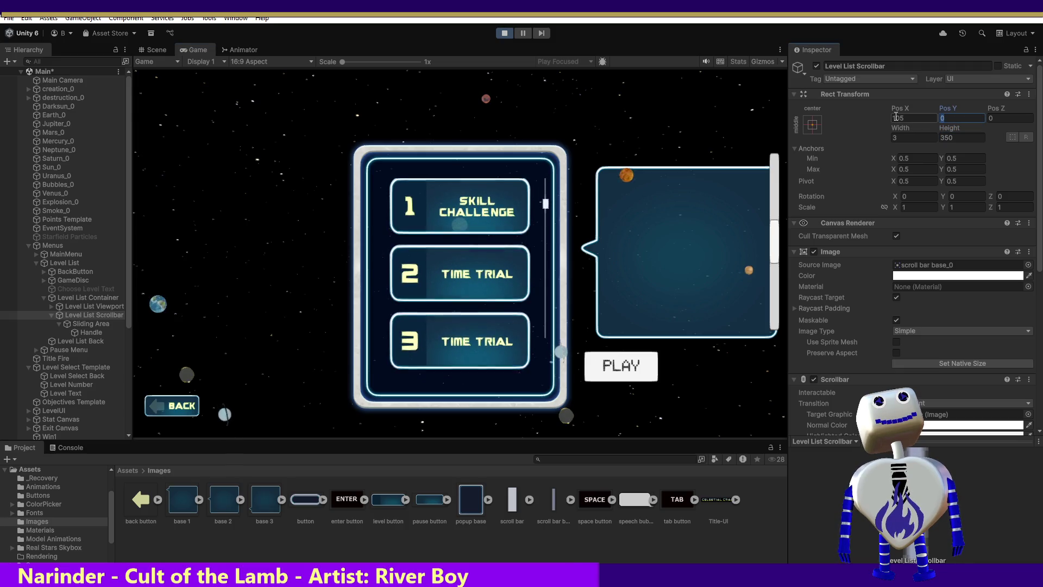
pyautogui.write('200')
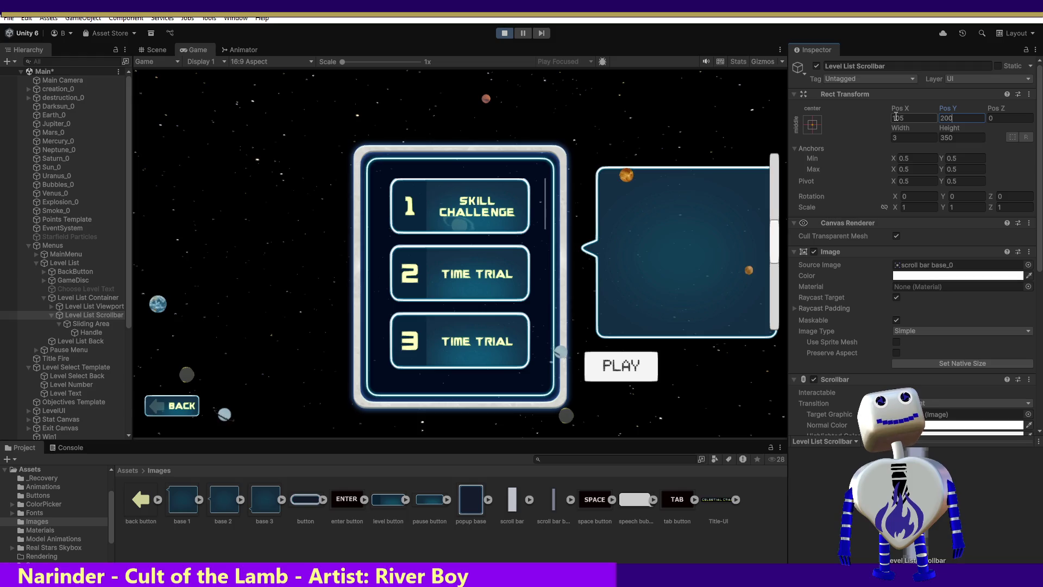
pyautogui.click(939, 119)
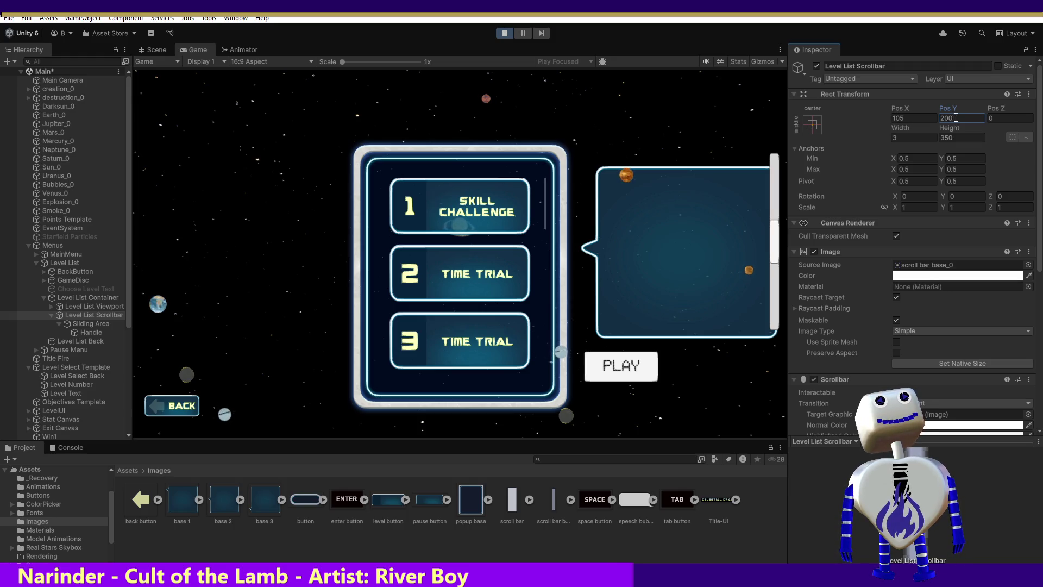
pyautogui.write('-200')
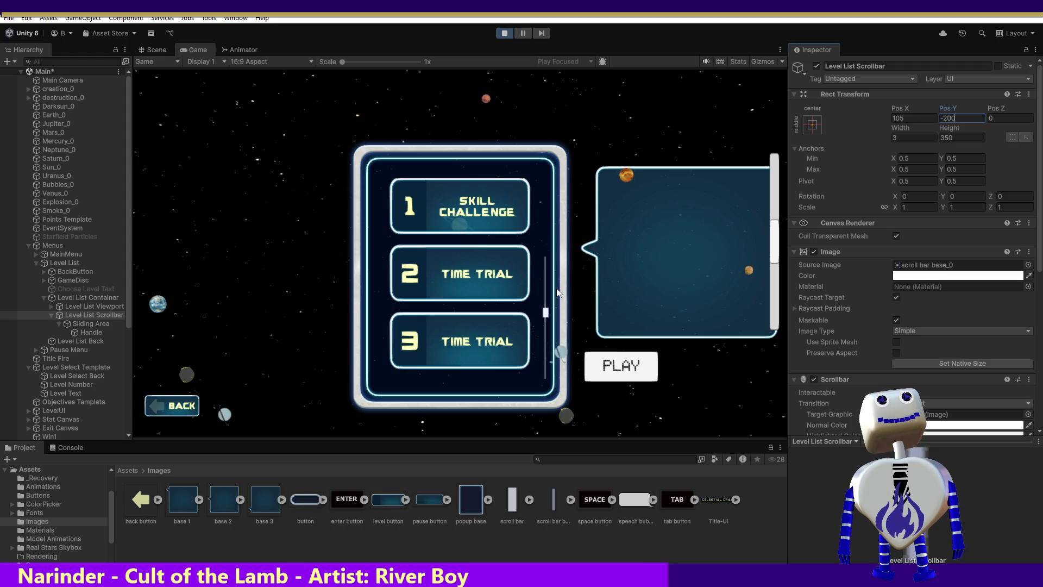
pyautogui.moveTo(545, 314)
pyautogui.mouseDown()
pyautogui.moveTo(545, 198)
pyautogui.moveTo(560, 163)
pyautogui.mouseUp()
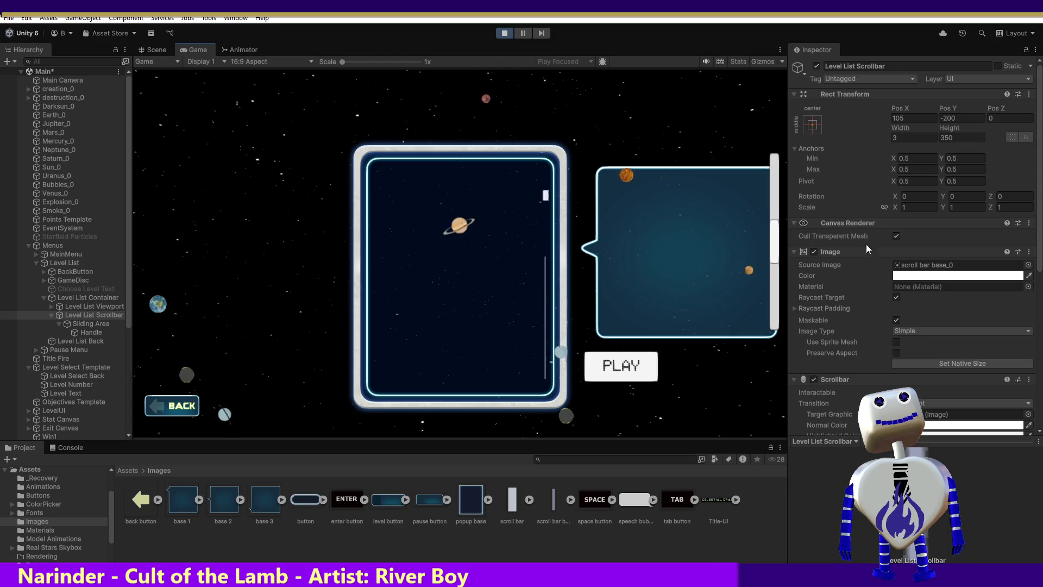
pyautogui.click(85, 307)
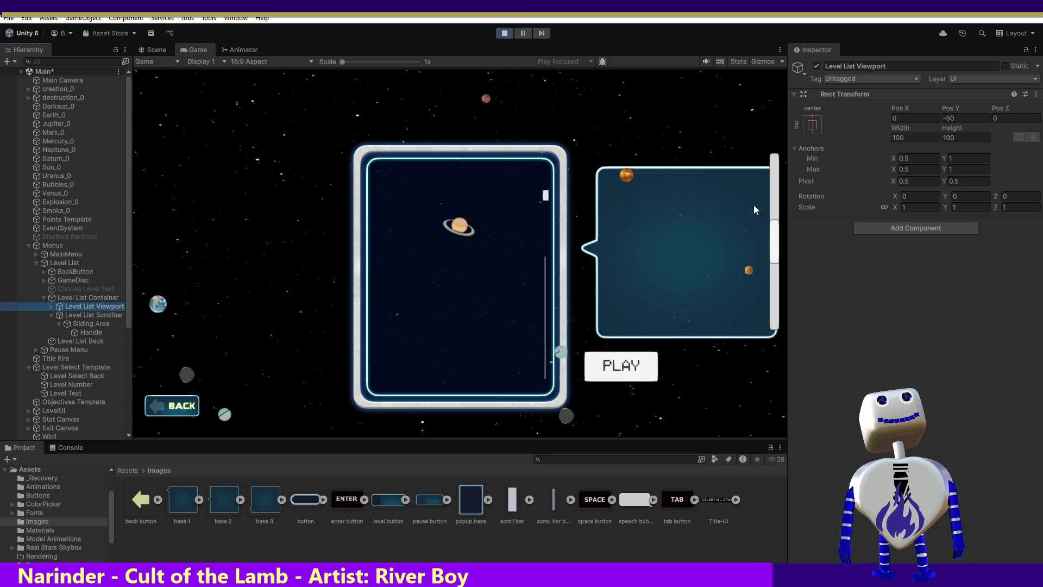
# Step: Give Level List Viewport a height of 500, then drag and scroll the level buttons to test it
pyautogui.click(948, 137)
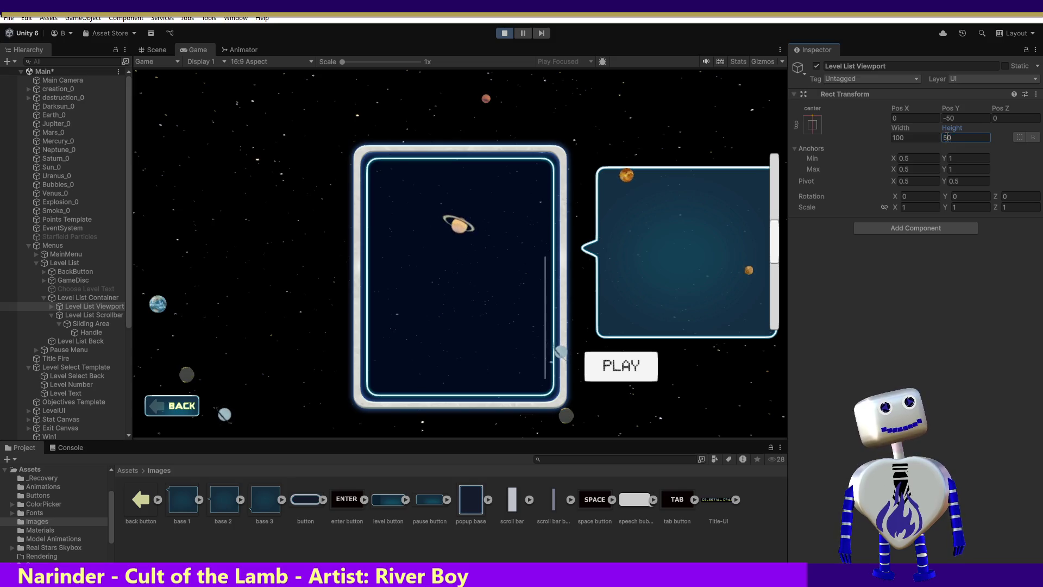
pyautogui.write('500')
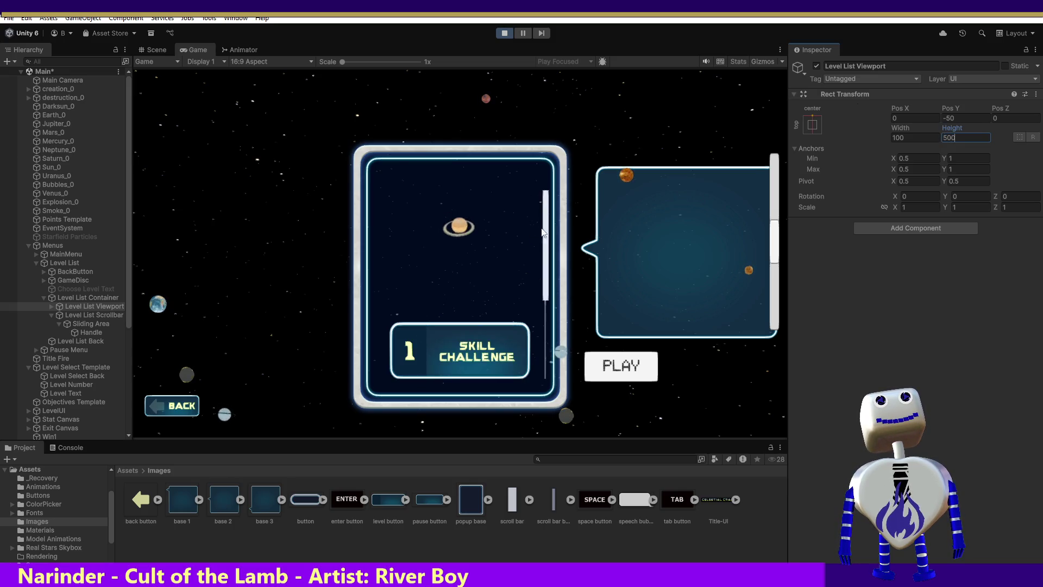
pyautogui.moveTo(464, 357)
pyautogui.mouseDown()
pyautogui.moveTo(449, 62)
pyautogui.moveTo(453, 138)
pyautogui.mouseUp()
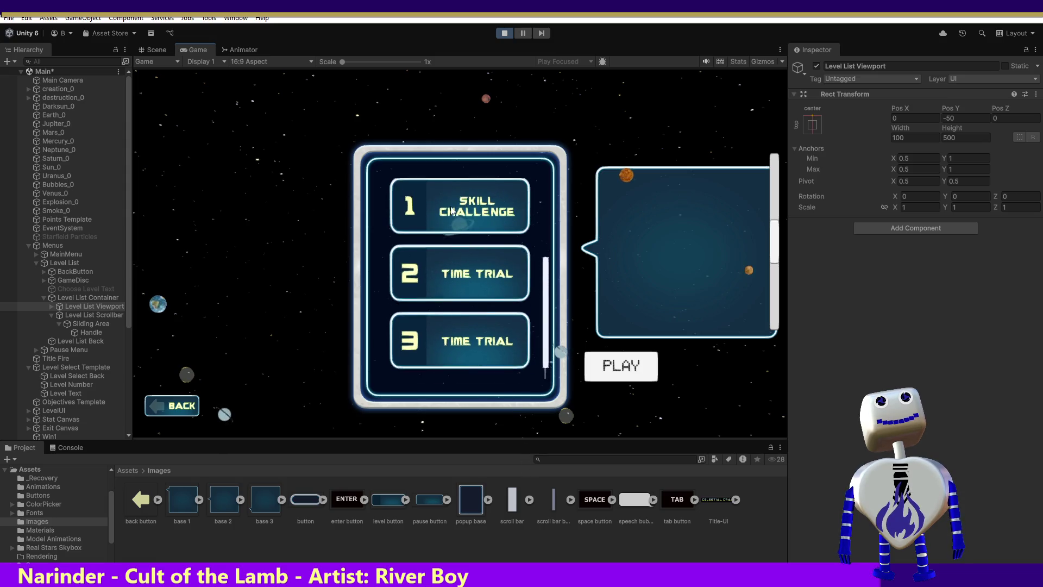
pyautogui.moveTo(449, 204)
pyautogui.mouseDown()
pyautogui.moveTo(458, 253)
pyautogui.moveTo(461, 136)
pyautogui.moveTo(471, 327)
pyautogui.moveTo(432, 253)
pyautogui.moveTo(468, 556)
pyautogui.mouseUp()
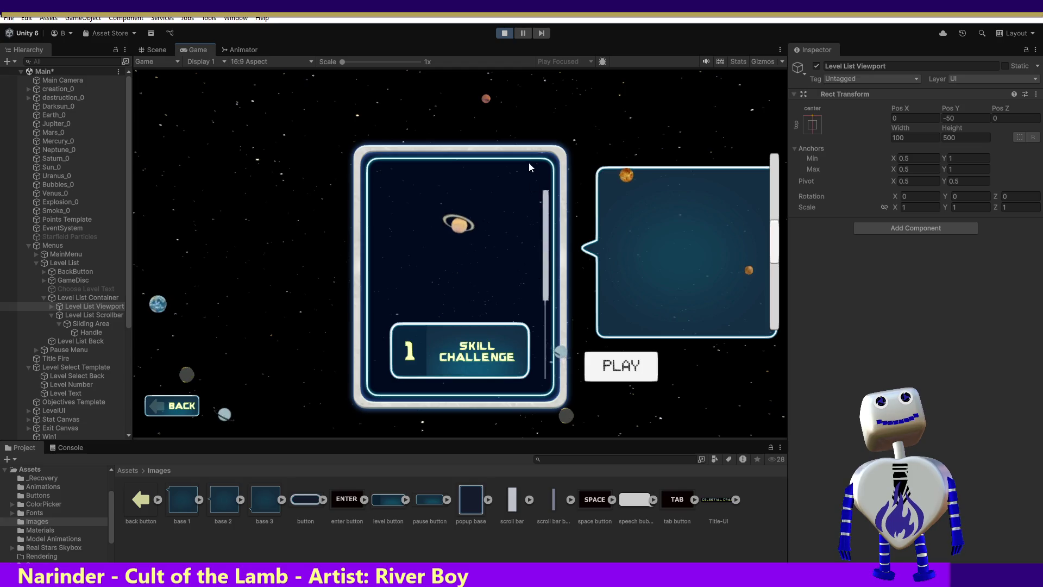
pyautogui.scroll(-3, 541, 214)
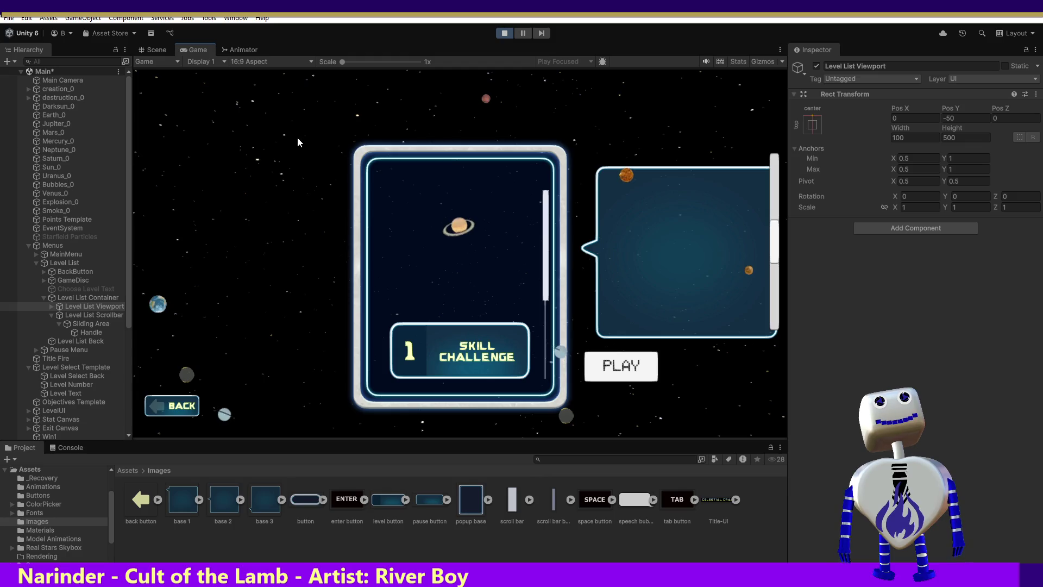
# Step: Reset the scrollbar's Pos Y to 0, then stop and restart play mode to discard the edits
pyautogui.click(95, 315)
pyautogui.click(961, 117)
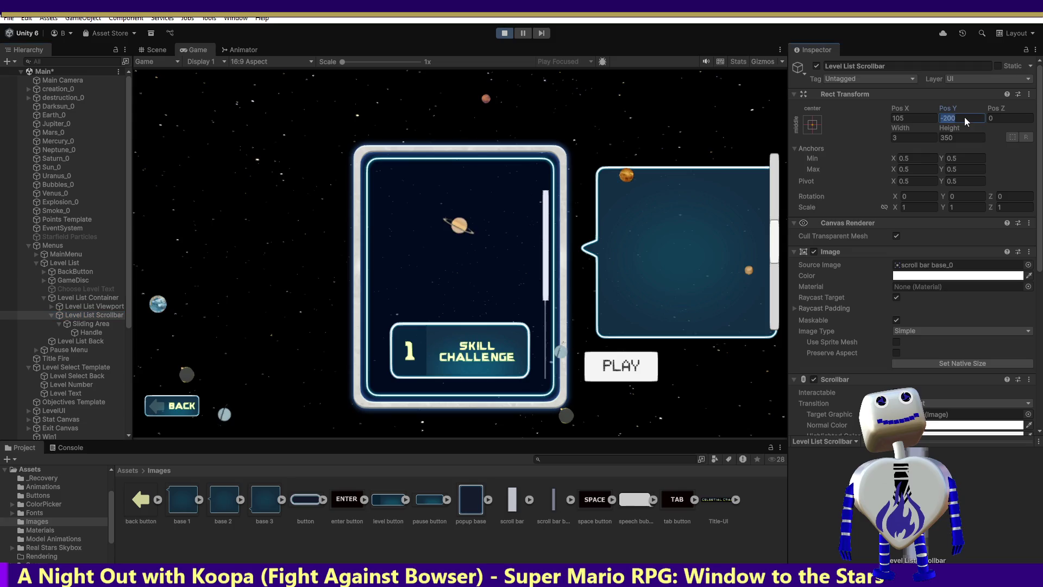
pyautogui.write('0')
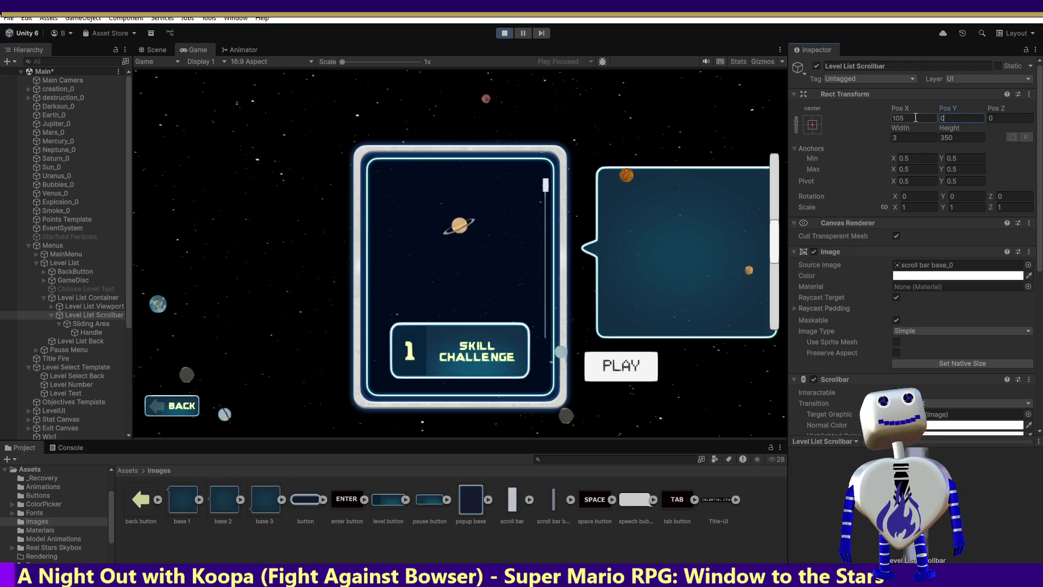
pyautogui.click(961, 137)
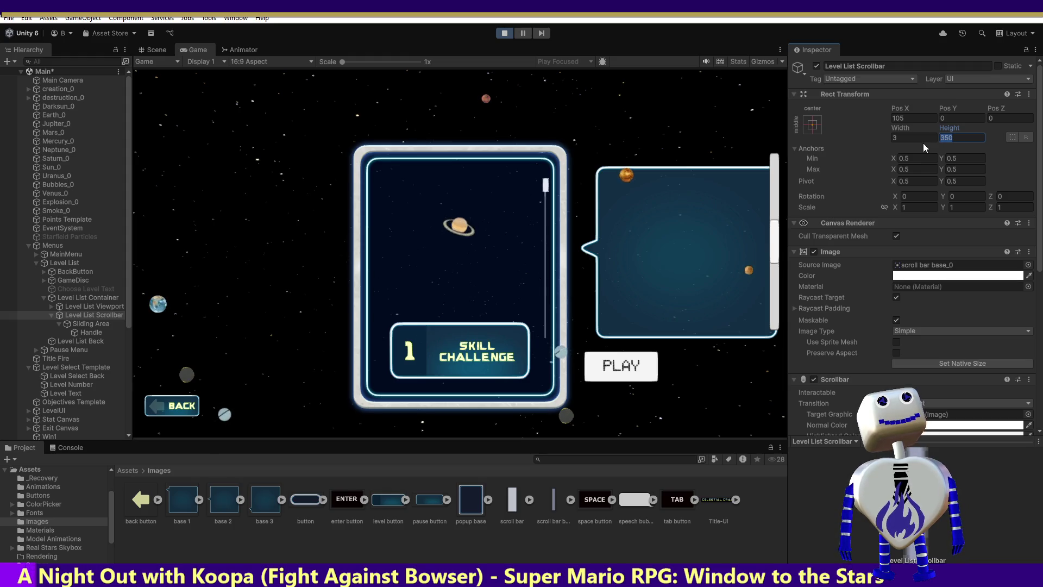
pyautogui.click(502, 34)
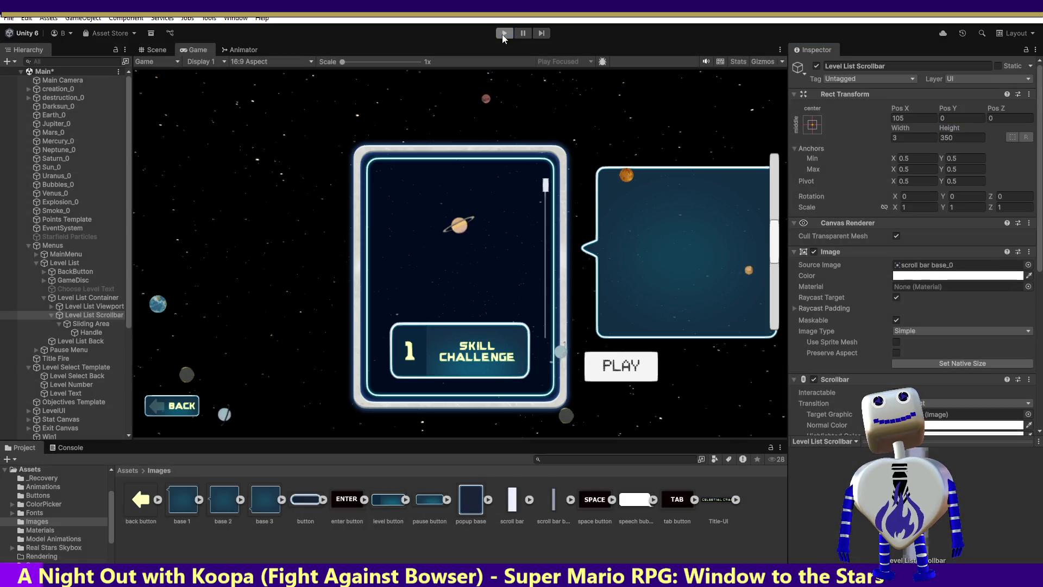
pyautogui.click(496, 33)
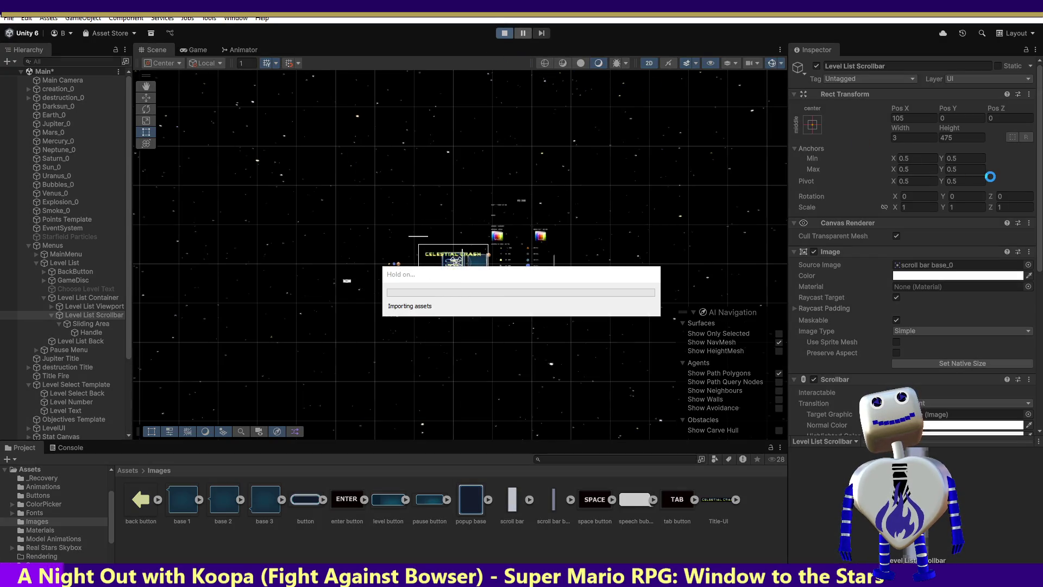
# Step: Inspect Level List Viewport, open the in-game level select list, then bring the code snippet window forward
pyautogui.click(96, 306)
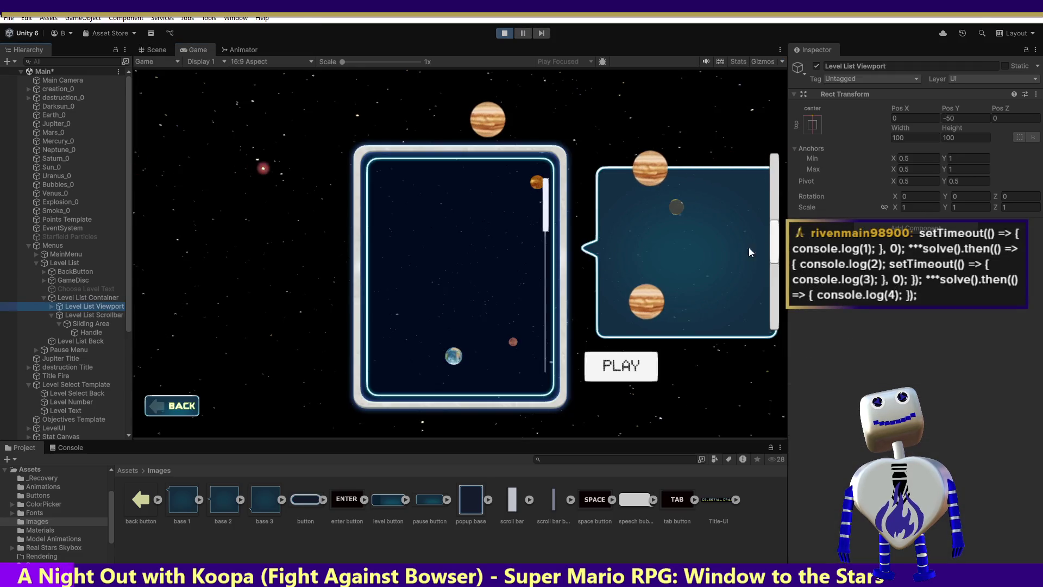
pyautogui.click(466, 227)
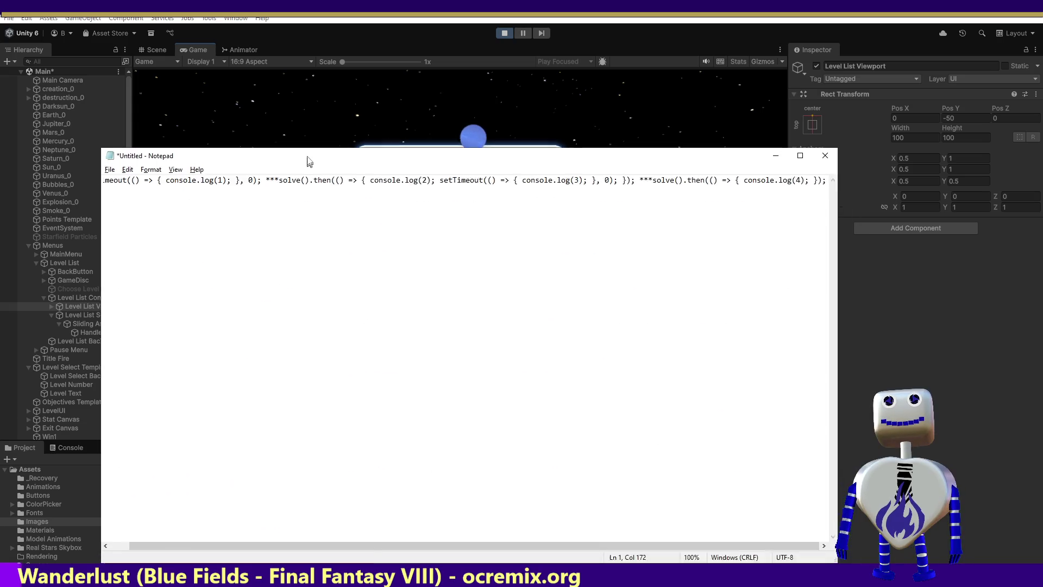
pyautogui.moveTo(307, 162); pyautogui.dragTo(354, 124)
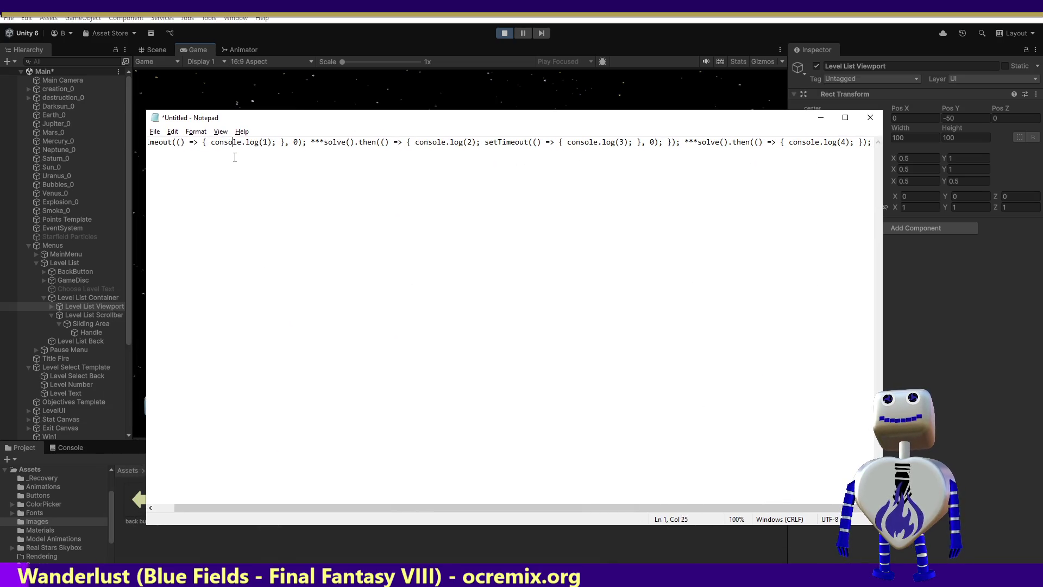
# Step: Break the snippet onto a new line after the first setTimeout statement
pyautogui.moveTo(231, 142); pyautogui.dragTo(147, 142)
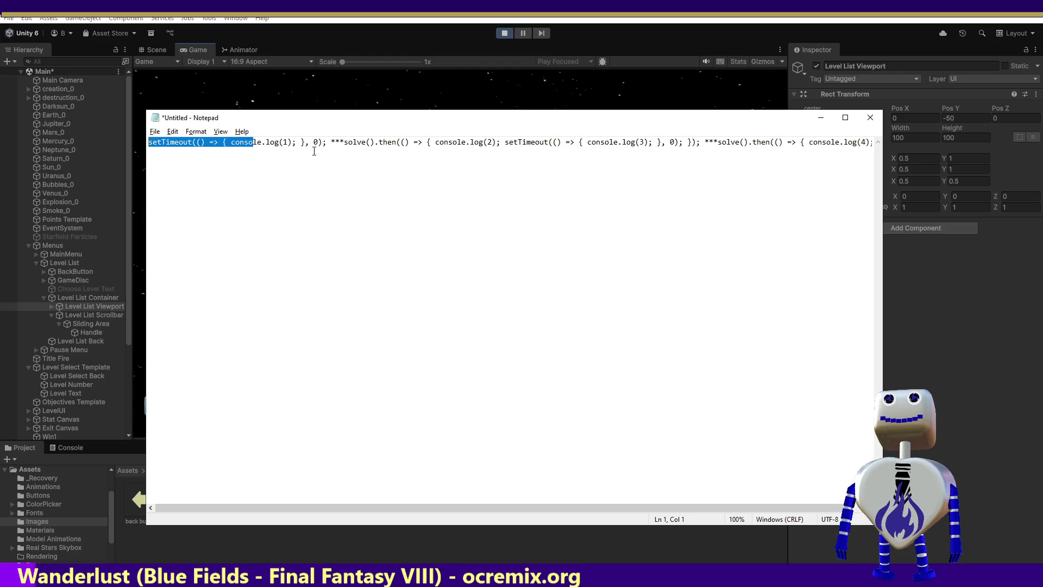
pyautogui.click(332, 143)
pyautogui.press('Left')
pyautogui.press('Left')
pyautogui.press('Left')
pyautogui.press('Left')
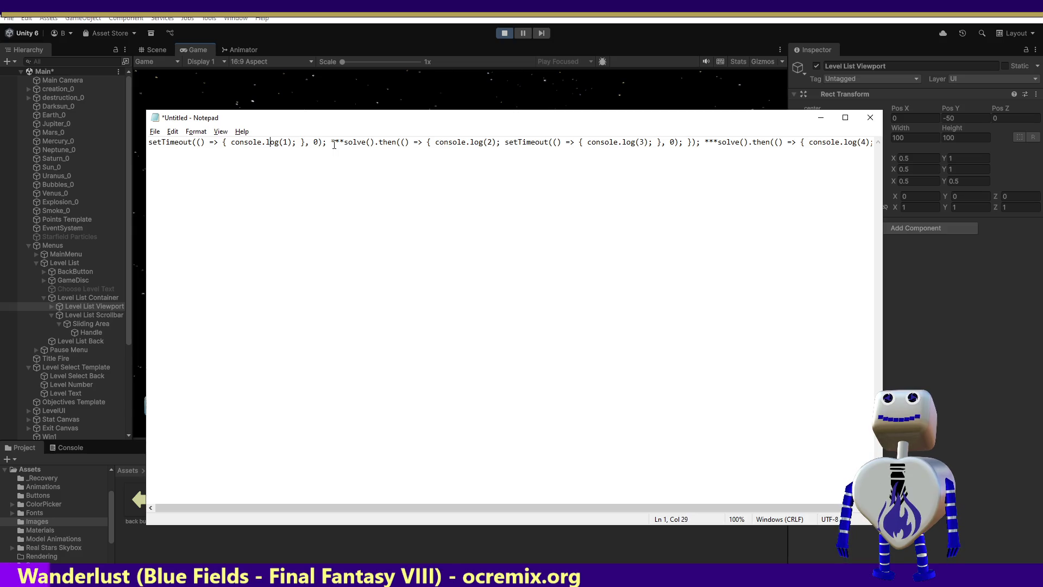
pyautogui.press('Right')
pyautogui.press('Right')
pyautogui.press('Right')
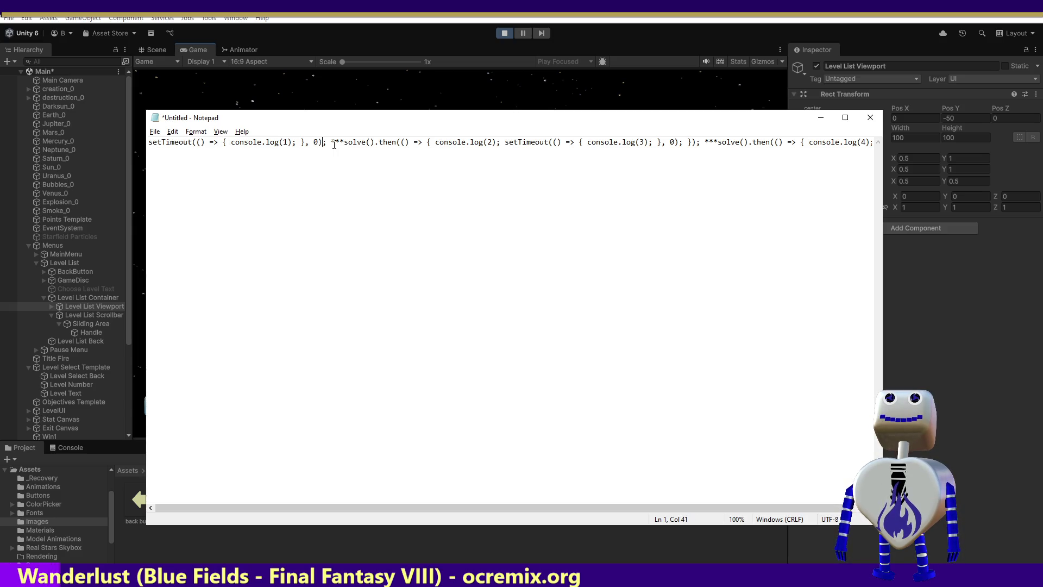
pyautogui.press('Right')
pyautogui.press('Right')
pyautogui.press('Return')
pyautogui.press('Right')
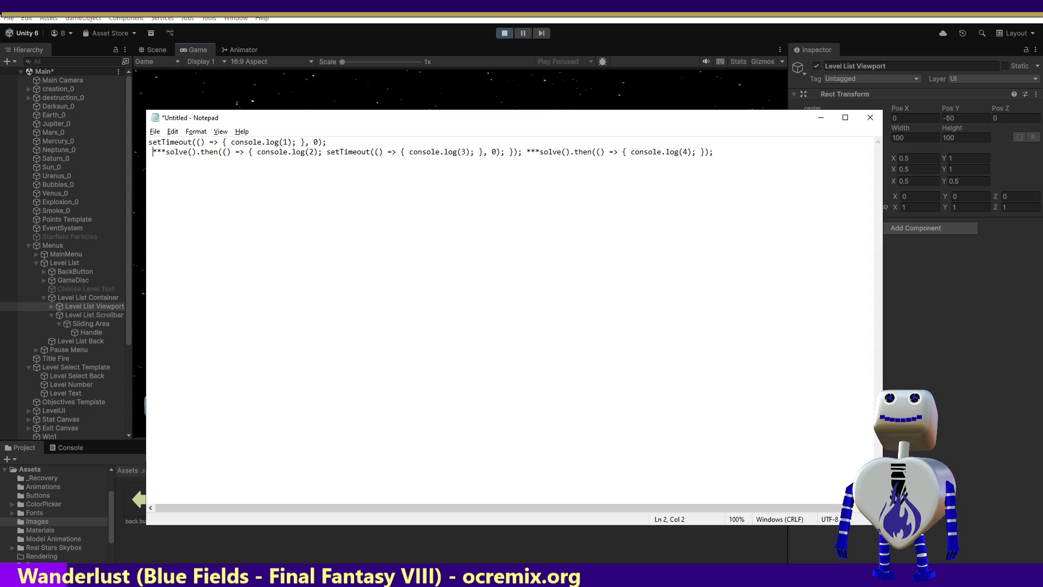
# Step: Move the then callback's function body onto its own line
pyautogui.click(239, 151)
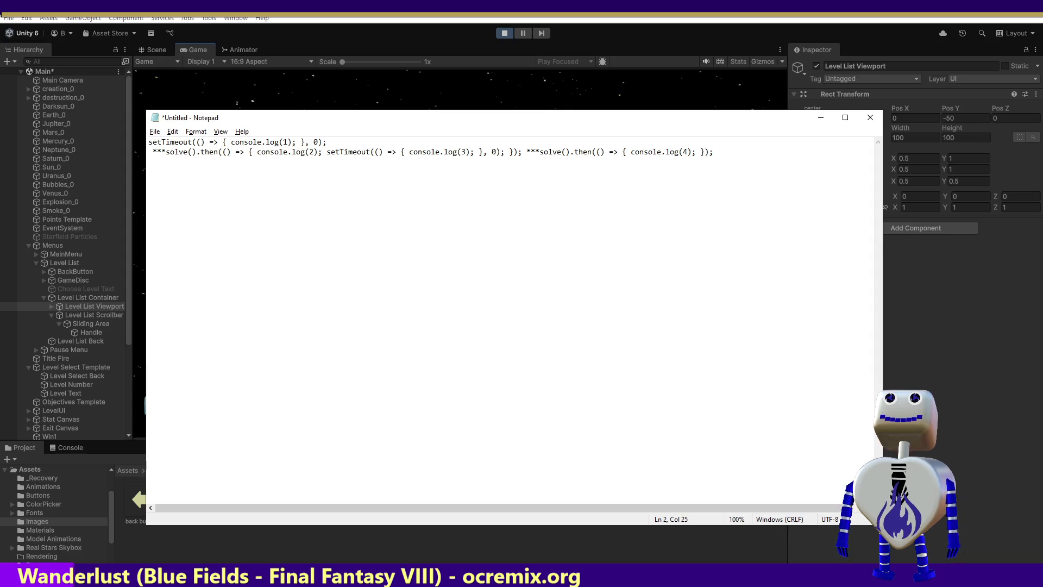
pyautogui.click(244, 152)
pyautogui.click(222, 152)
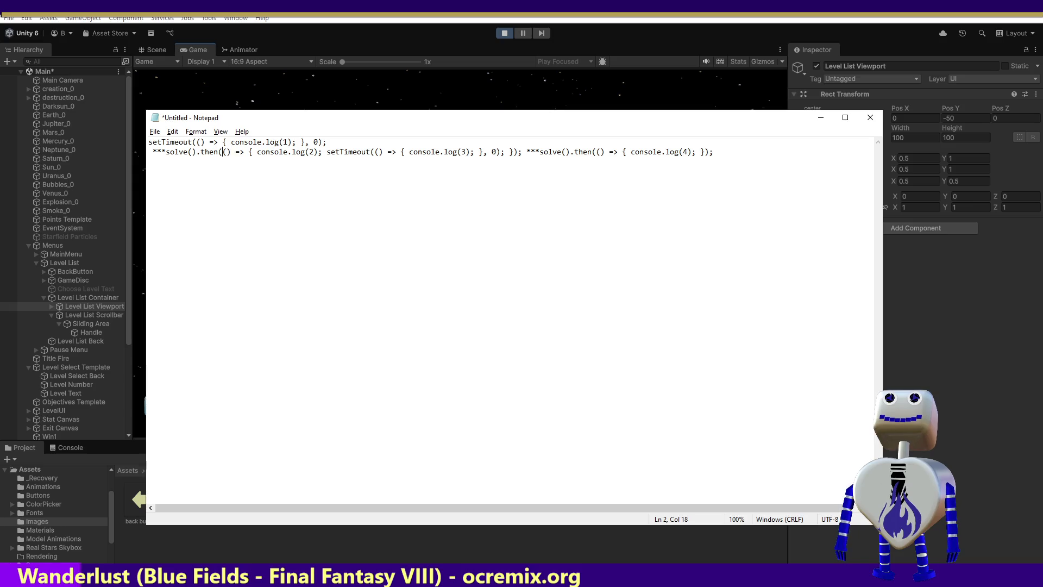
pyautogui.click(214, 152)
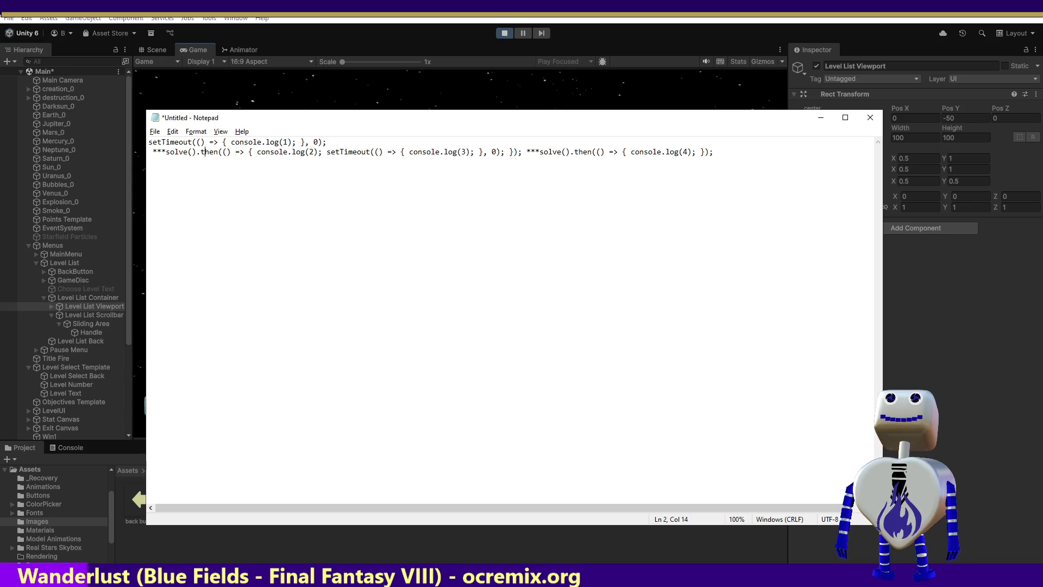
pyautogui.press('Right')
pyautogui.press('Right')
pyautogui.press('Right')
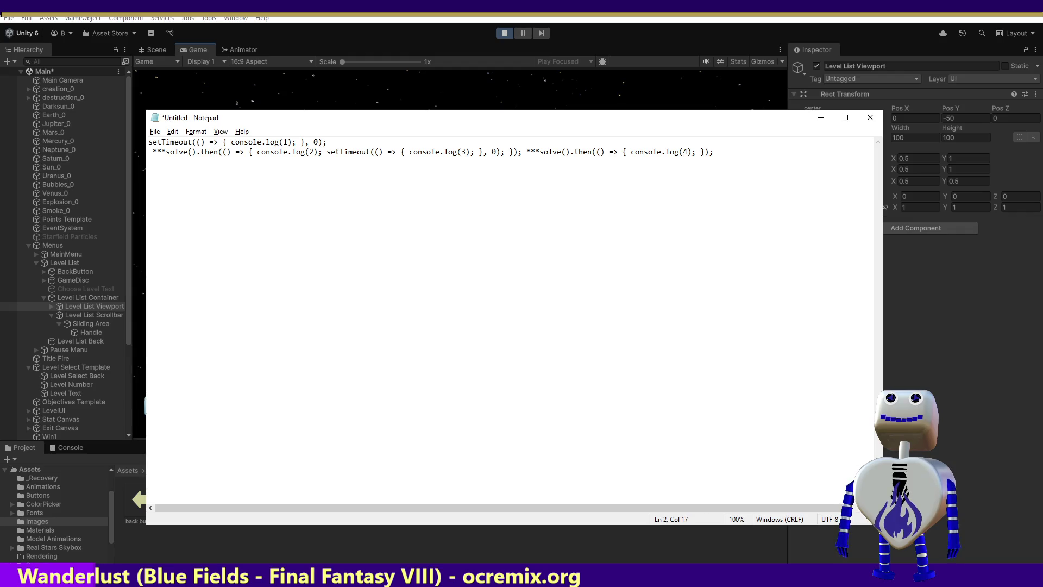
pyautogui.press('Left')
pyautogui.press('Left')
pyautogui.press('Left')
pyautogui.press('Right')
pyautogui.press('Right')
pyautogui.press('Right')
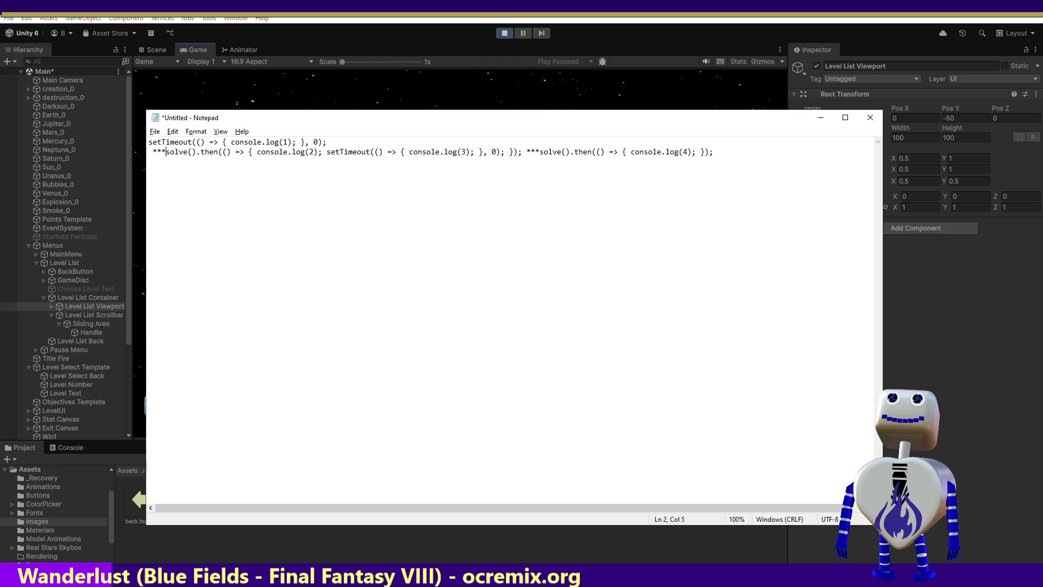
pyautogui.press('Left')
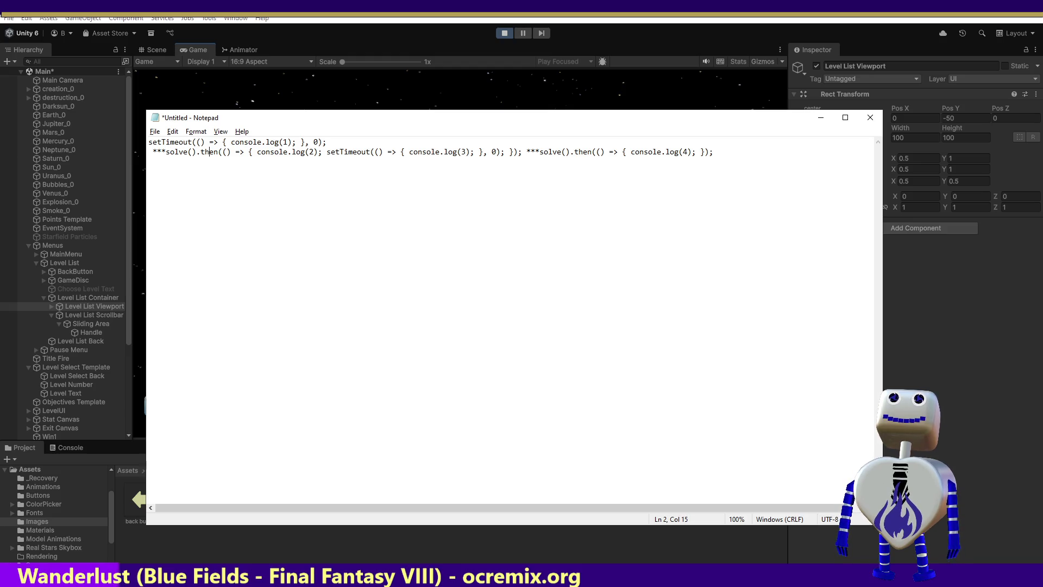
pyautogui.press('Left')
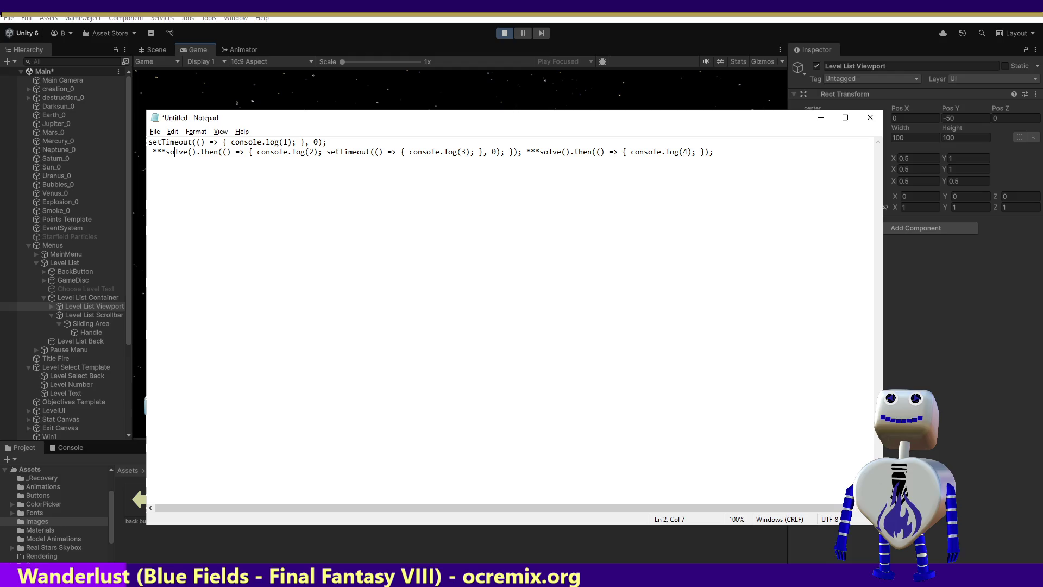
pyautogui.press('Right')
pyautogui.press('Right')
pyautogui.press('Right')
pyautogui.press('Right')
pyautogui.press('Right')
pyautogui.press('Right')
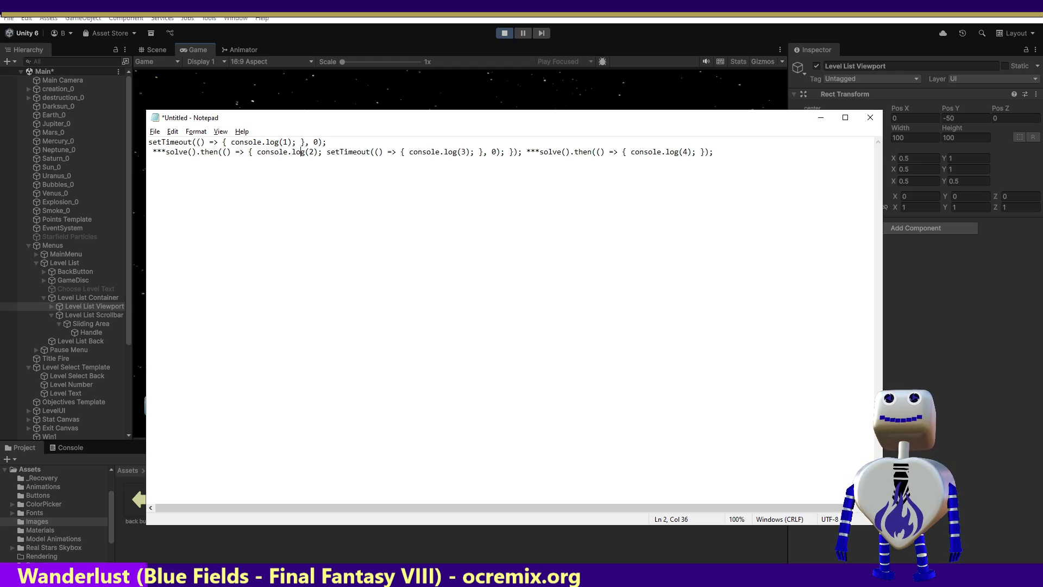
pyautogui.click(248, 151)
pyautogui.press('Return')
# Step: Put the callback's opening brace on its own line
pyautogui.click(151, 162)
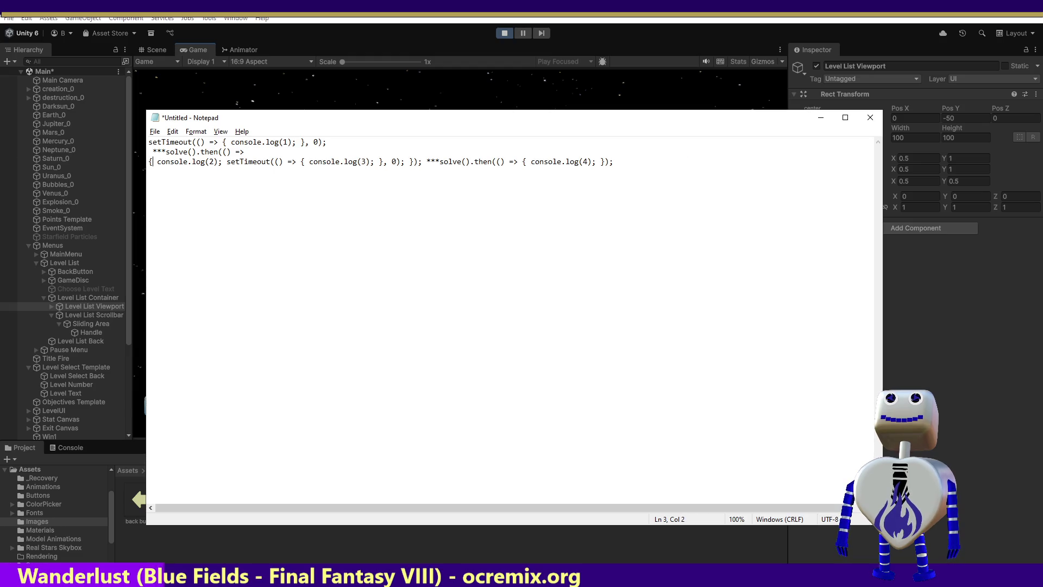
pyautogui.click(219, 161)
pyautogui.click(180, 162)
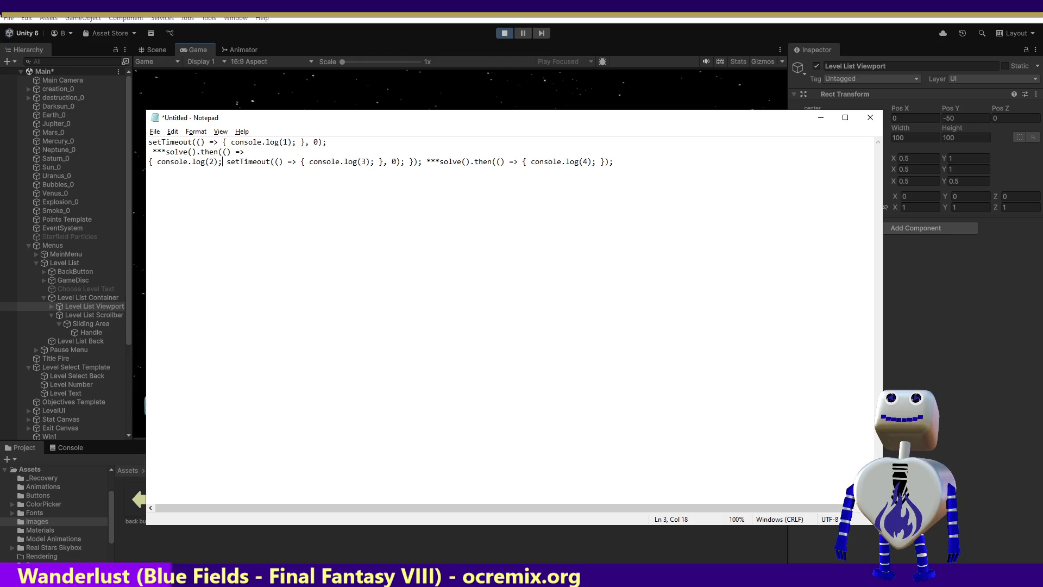
pyautogui.press('Left')
pyautogui.press('BackSpace')
pyautogui.press('Return')
# Step: Place console.log(2), the inner setTimeout and the closing brackets on separate lines
pyautogui.click(178, 171)
pyautogui.press('Return')
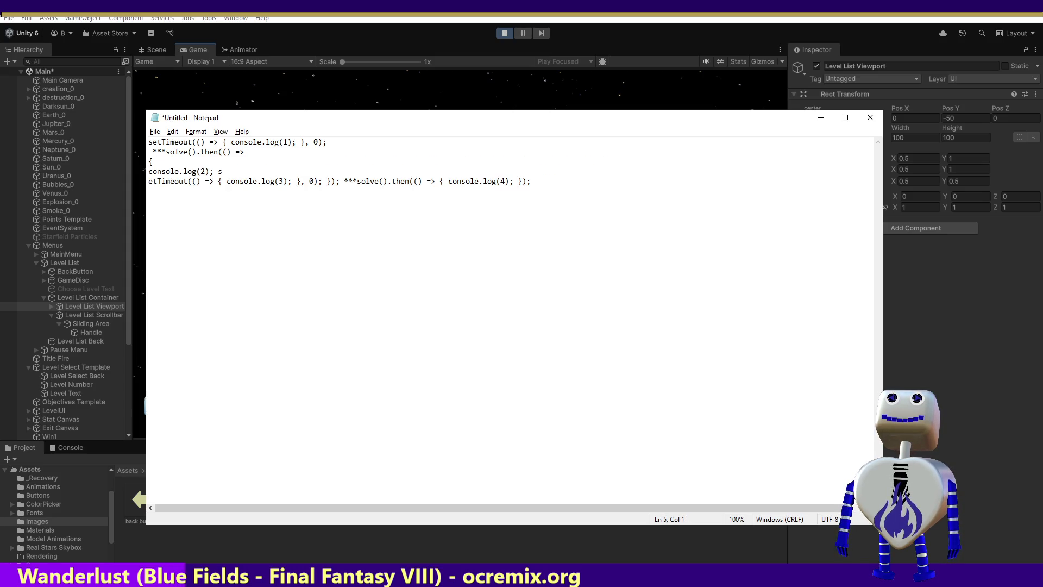
pyautogui.press('BackSpace')
pyautogui.press('Left')
pyautogui.press('Return')
pyautogui.click(265, 181)
pyautogui.press('Return')
pyautogui.press('Right')
pyautogui.press('Right')
pyautogui.press('Right')
pyautogui.press('Return')
pyautogui.click(157, 171)
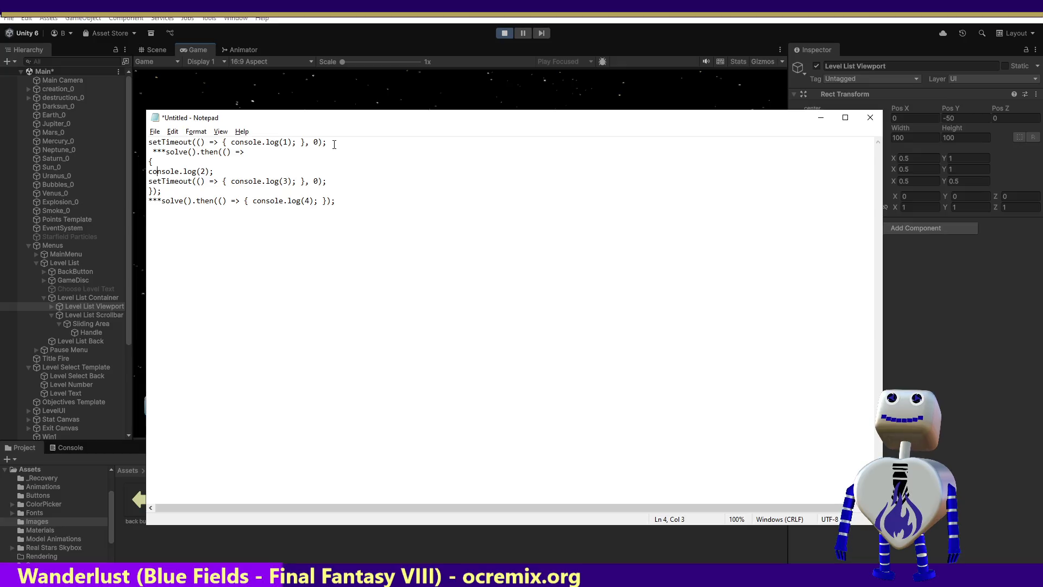
pyautogui.press('Down')
pyautogui.press('Down')
pyautogui.press('Down')
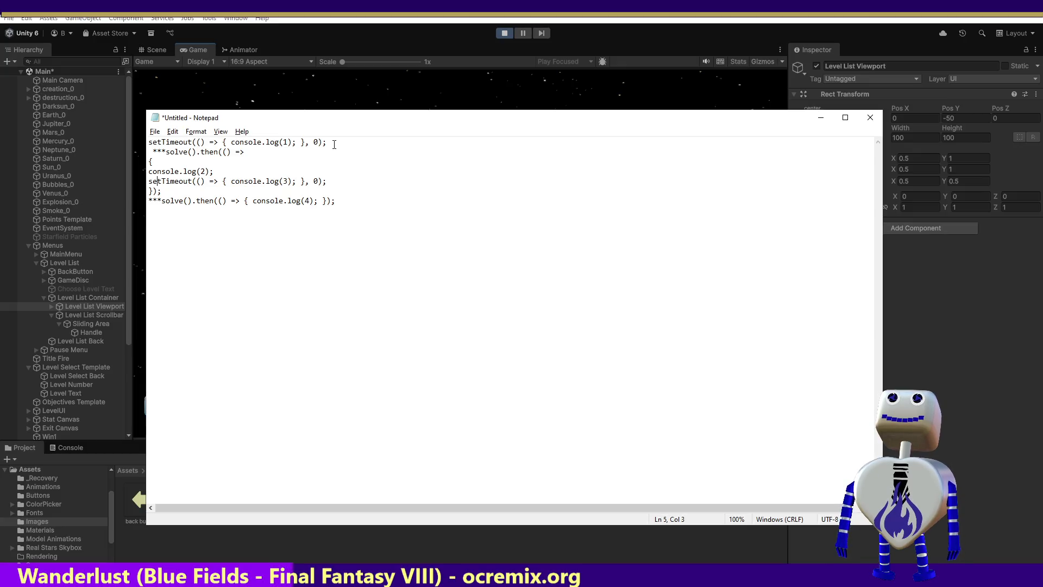
pyautogui.press('Down')
pyautogui.press('Right')
pyautogui.press('Right')
pyautogui.press('Right')
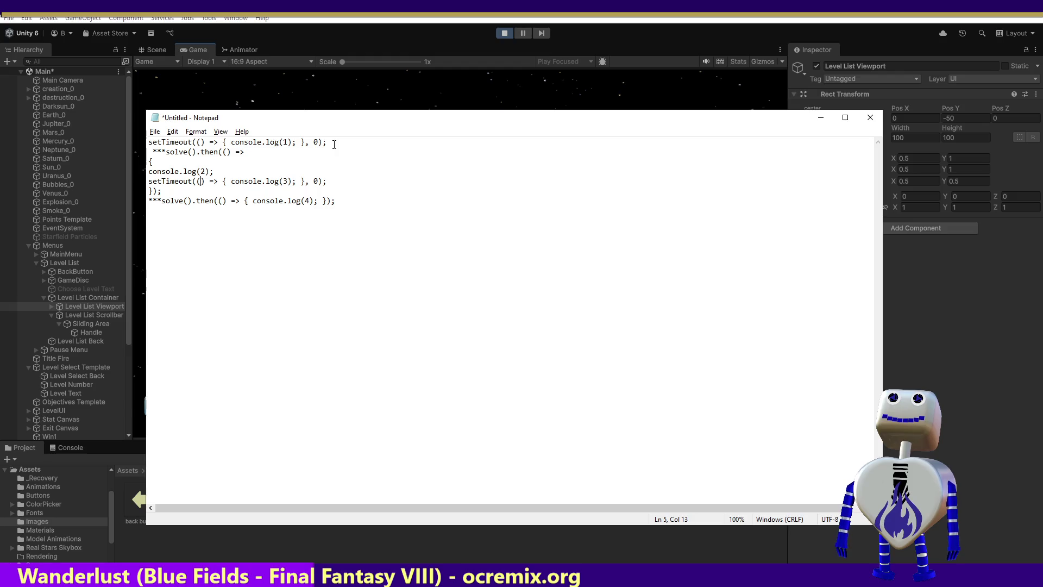
pyautogui.press('Up')
pyautogui.press('Down')
pyautogui.press('Down')
pyautogui.press('Down')
pyautogui.press('Right')
pyautogui.press('Right')
pyautogui.press('Right')
pyautogui.press('Right')
pyautogui.press('Up')
pyautogui.press('Up')
pyautogui.press('Right')
pyautogui.press('Right')
pyautogui.press('Right')
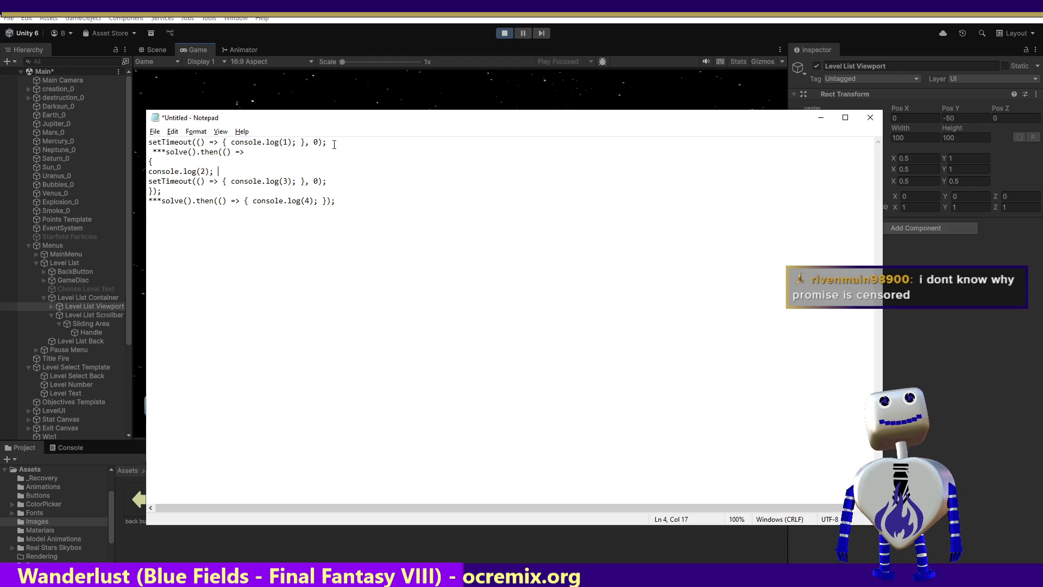
pyautogui.press('Up')
pyautogui.press('Up')
pyautogui.press('Home')
pyautogui.press('Right')
pyautogui.press('Right')
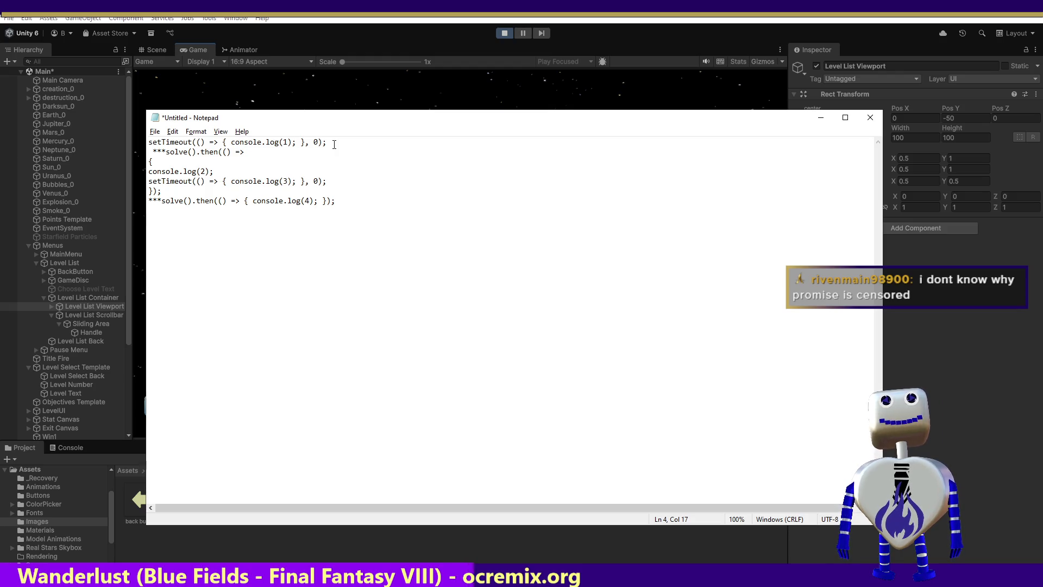
pyautogui.press('Right')
pyautogui.press('Right')
pyautogui.press('Right')
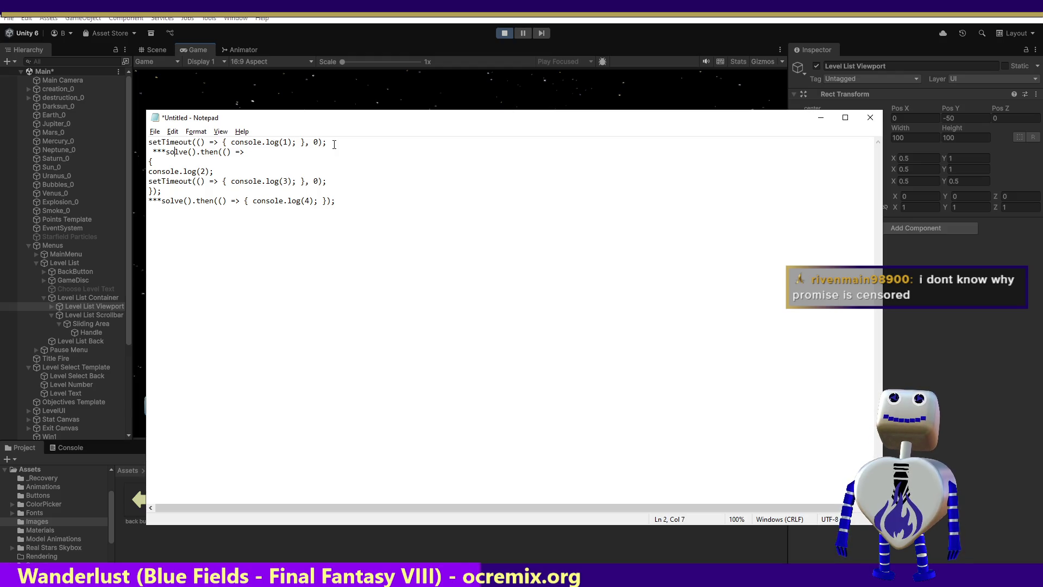
pyautogui.press('Right')
pyautogui.press('Right')
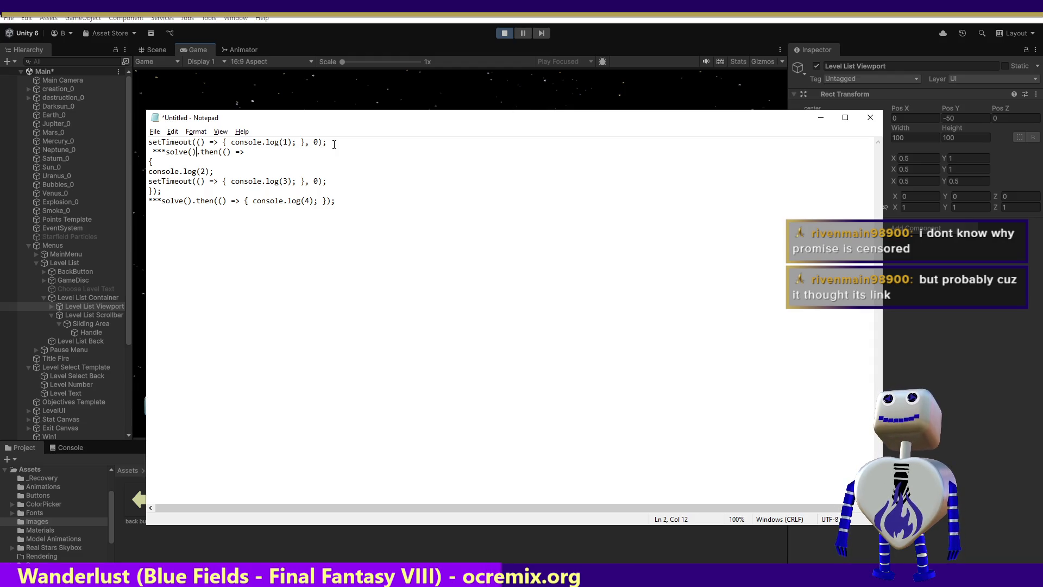
pyautogui.press('Down')
pyautogui.press('Up')
pyautogui.press('Up')
pyautogui.press('Up')
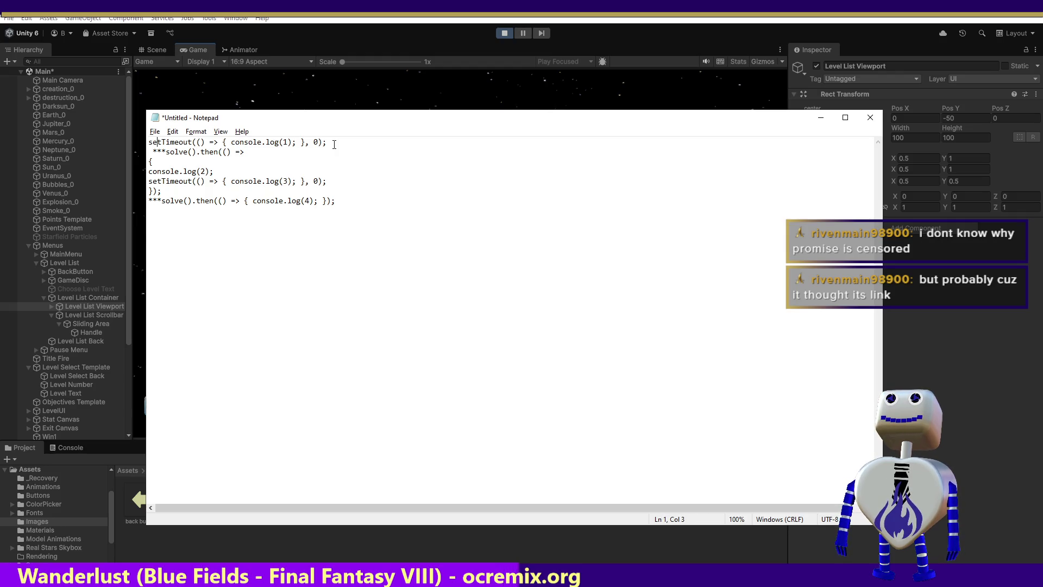
pyautogui.press('Down')
pyautogui.press('Down')
pyautogui.press('Down')
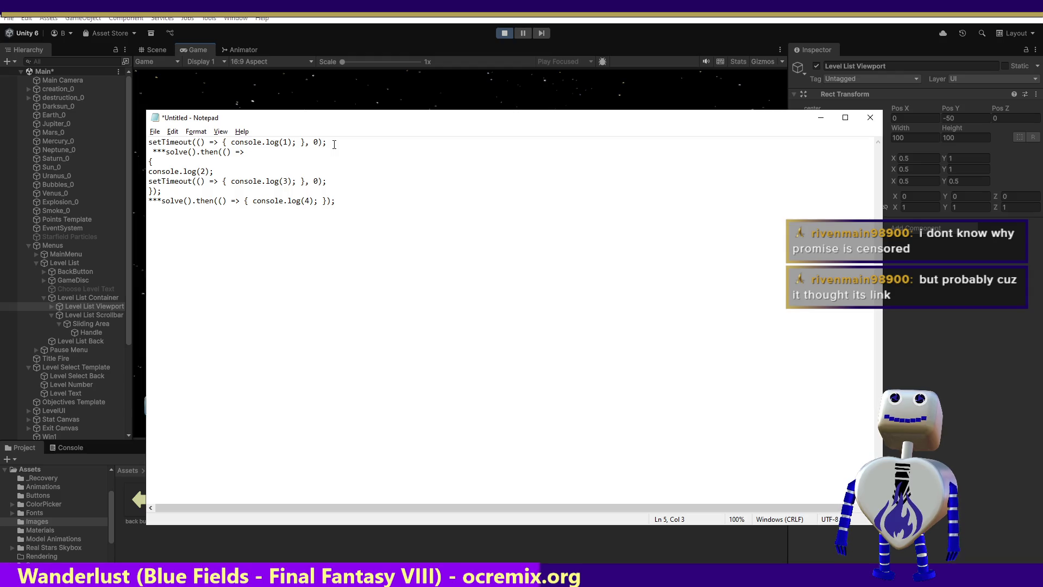
pyautogui.press('Up')
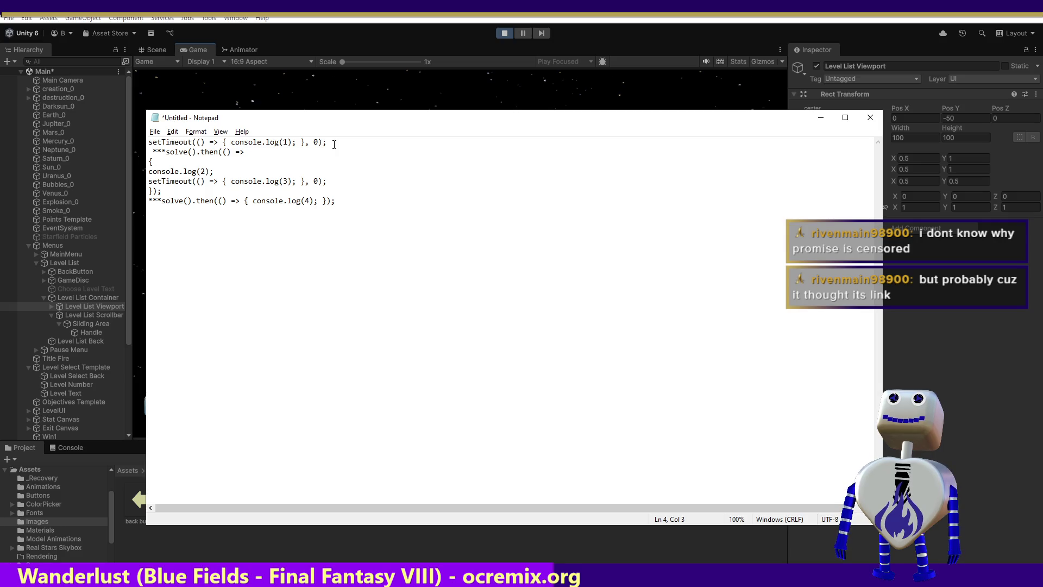
pyautogui.press('Up')
pyautogui.press('Up')
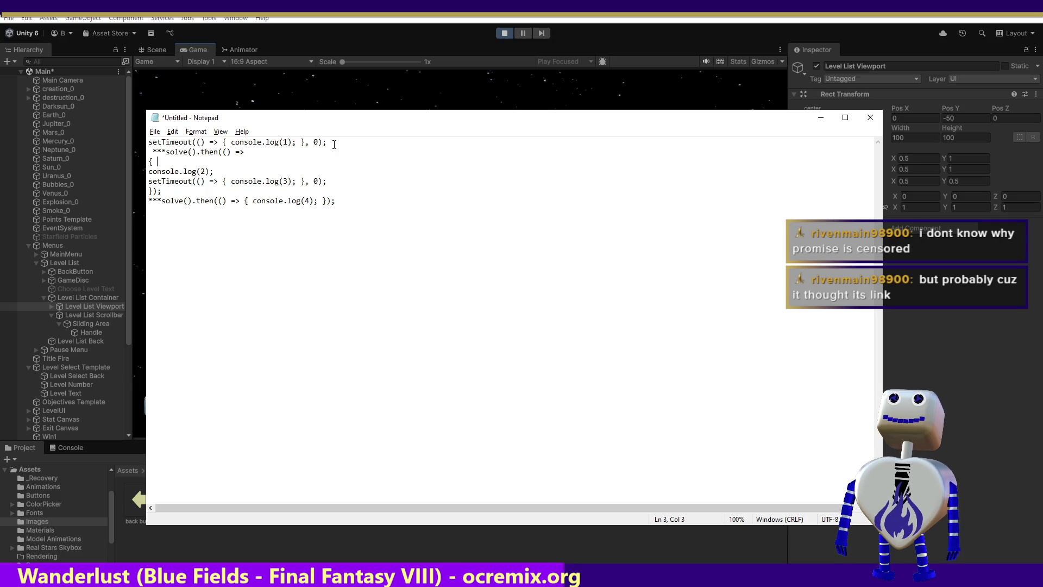
pyautogui.press('Up')
pyautogui.press('Up')
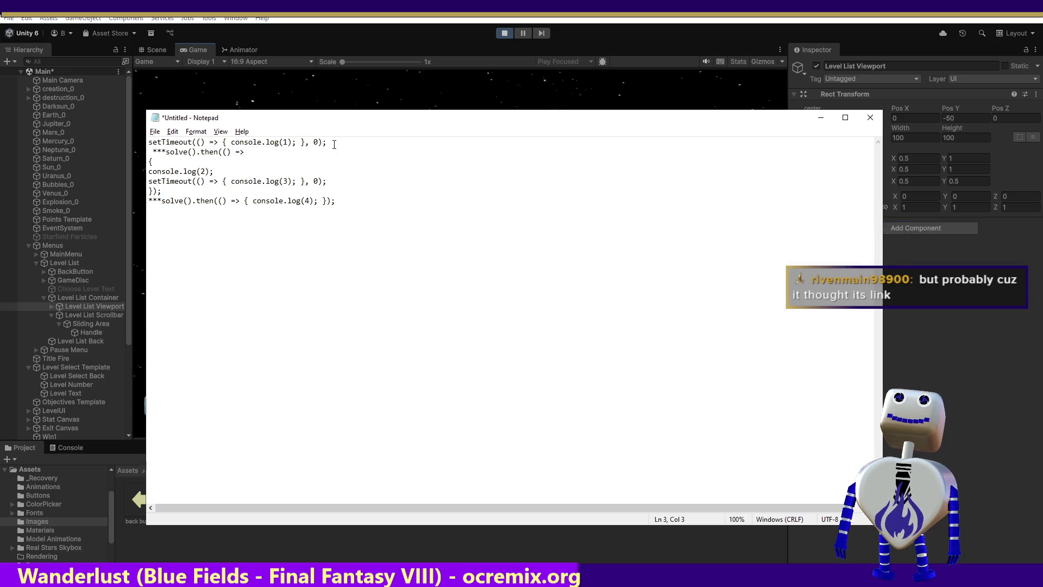
pyautogui.press('Down')
pyautogui.press('Down')
pyautogui.press('Right')
pyautogui.press('Right')
pyautogui.press('Right')
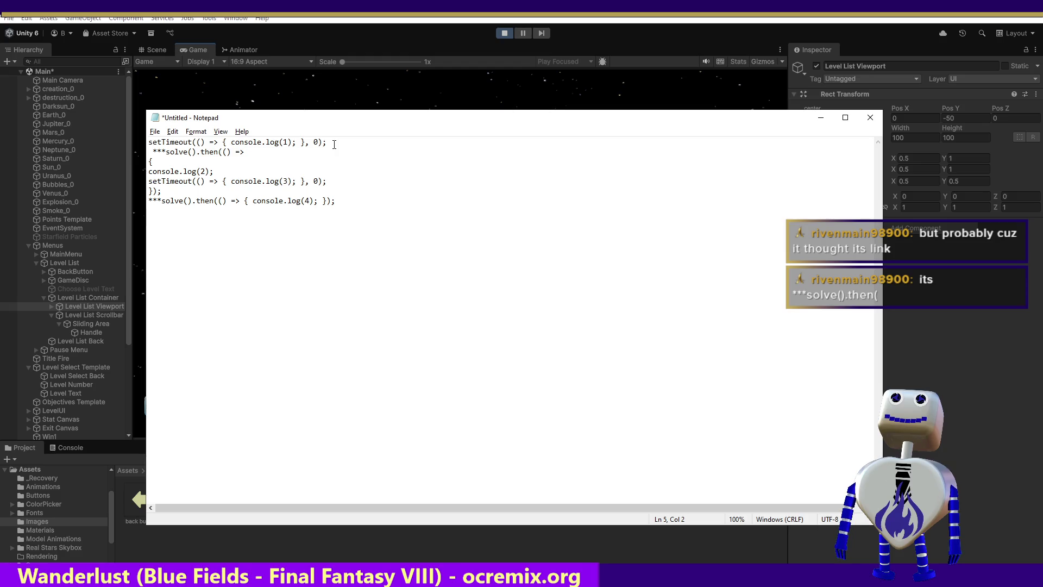
pyautogui.press('Right')
pyautogui.press('Right')
pyautogui.press('Right')
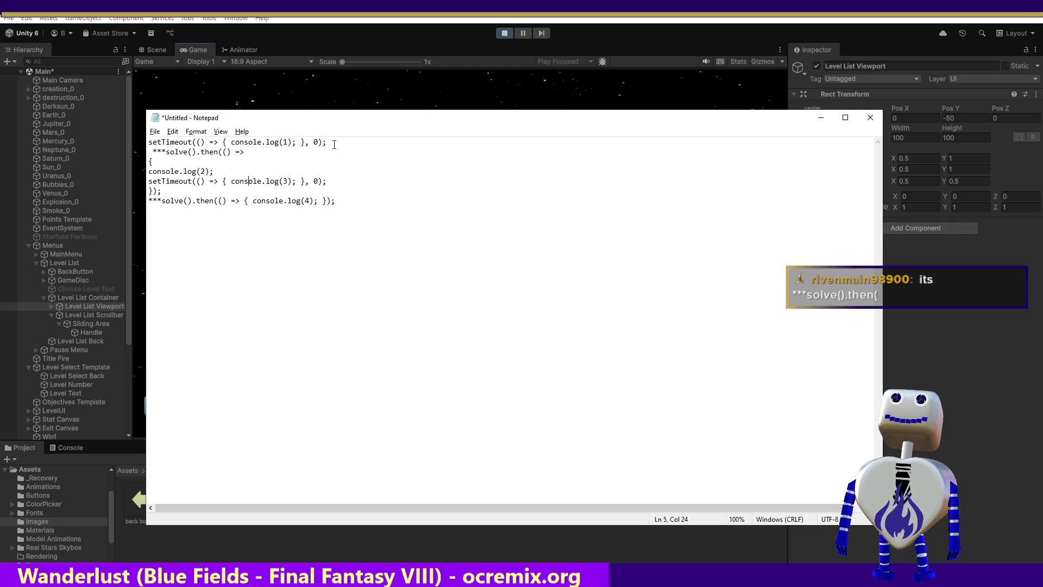
pyautogui.press('Left')
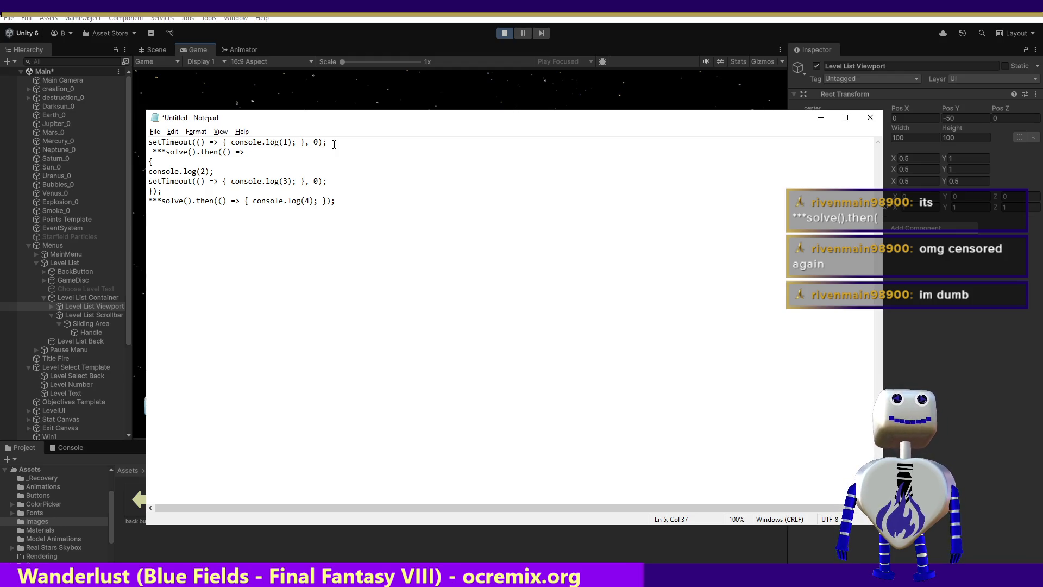
# Step: Step the cursor back through the console line and up to the solve line to review the code
pyautogui.press('Left')
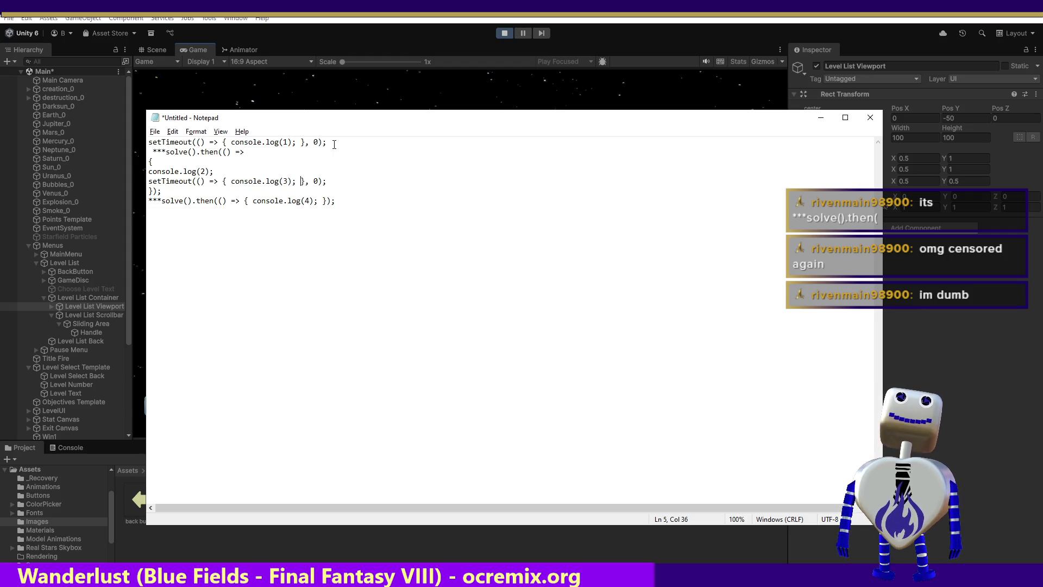
pyautogui.press('Left')
pyautogui.press('Left')
pyautogui.press('Left')
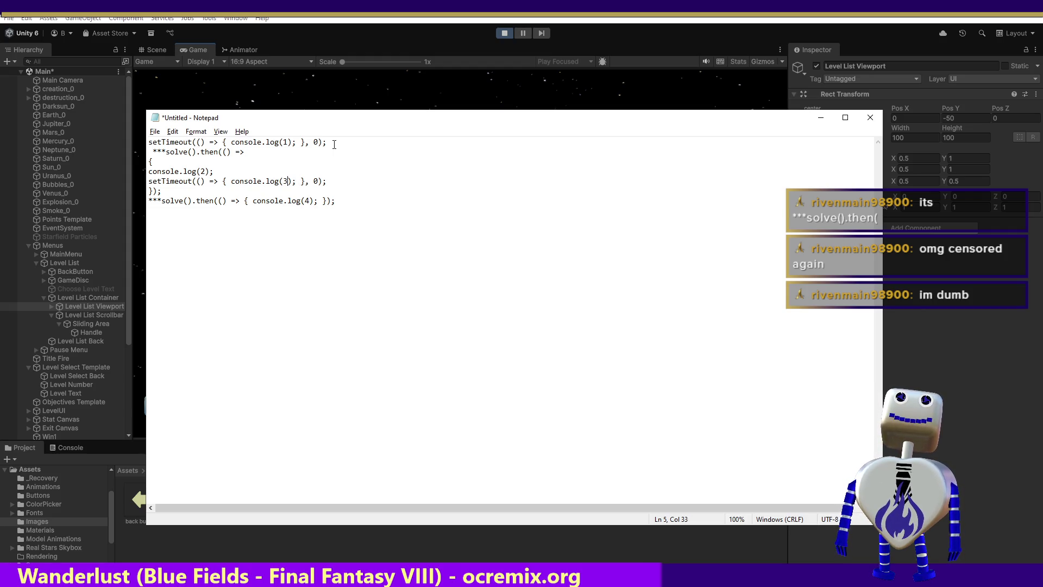
pyautogui.press('Left')
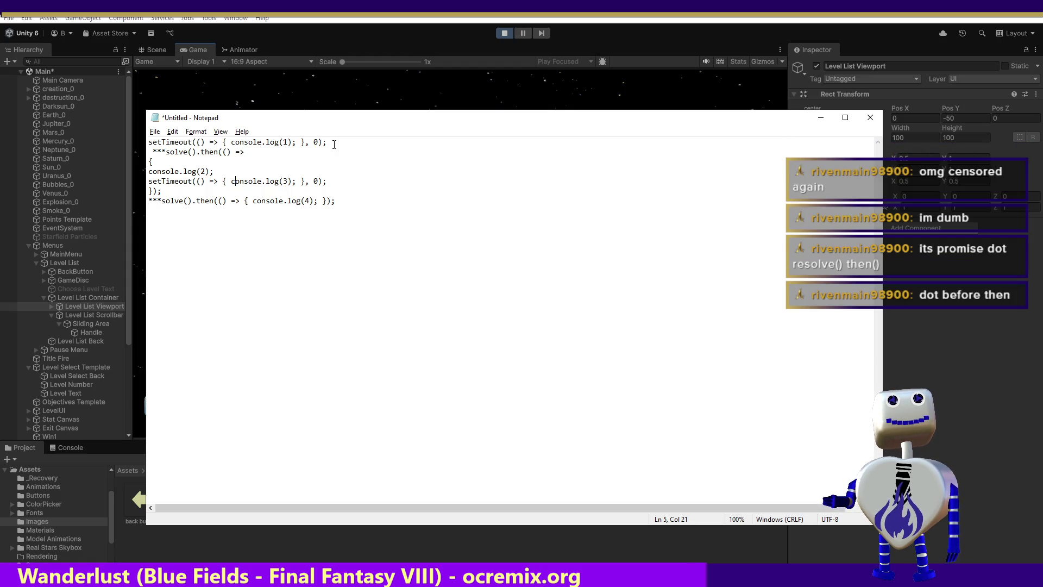
pyautogui.press('Up')
pyautogui.press('Up')
pyautogui.press('Up')
pyautogui.press('Home')
pyautogui.press('Right')
pyautogui.press('Right')
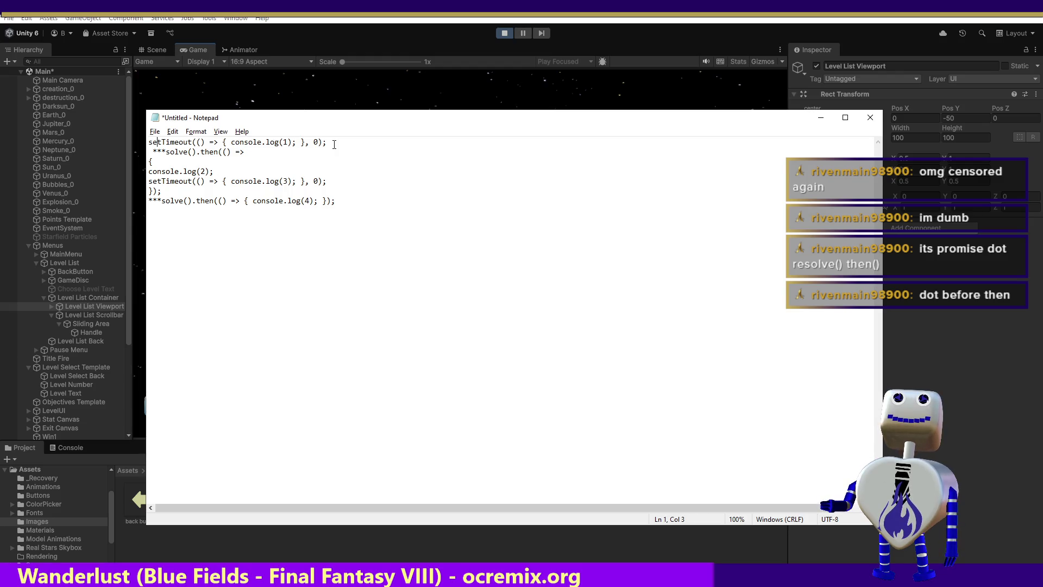
pyautogui.press('Right')
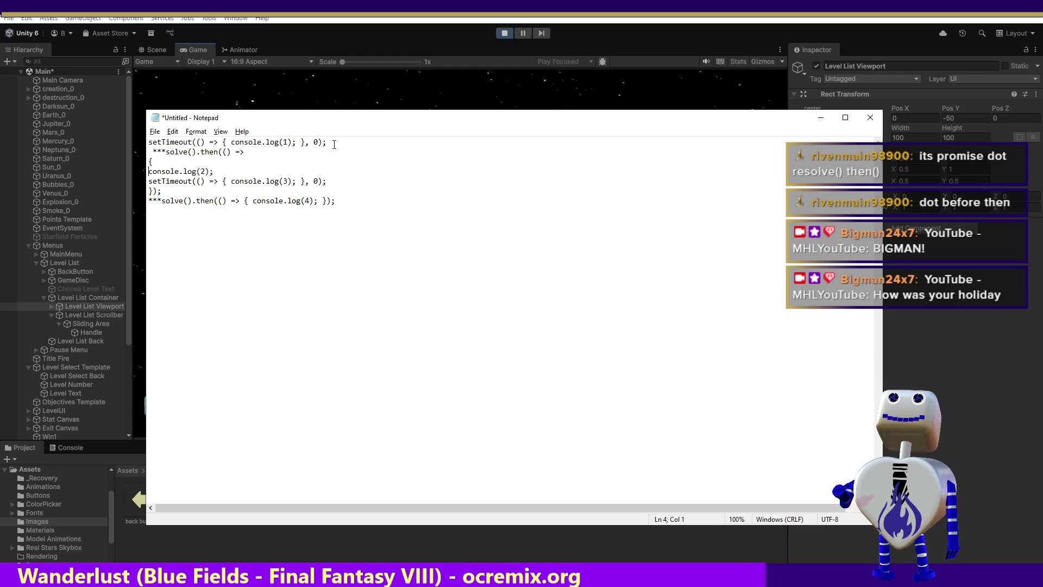
# Step: Walk through the snippet lines from the top, then close Notepad without saving
pyautogui.hotkey('ctrl', 'Home')
pyautogui.press('Down')
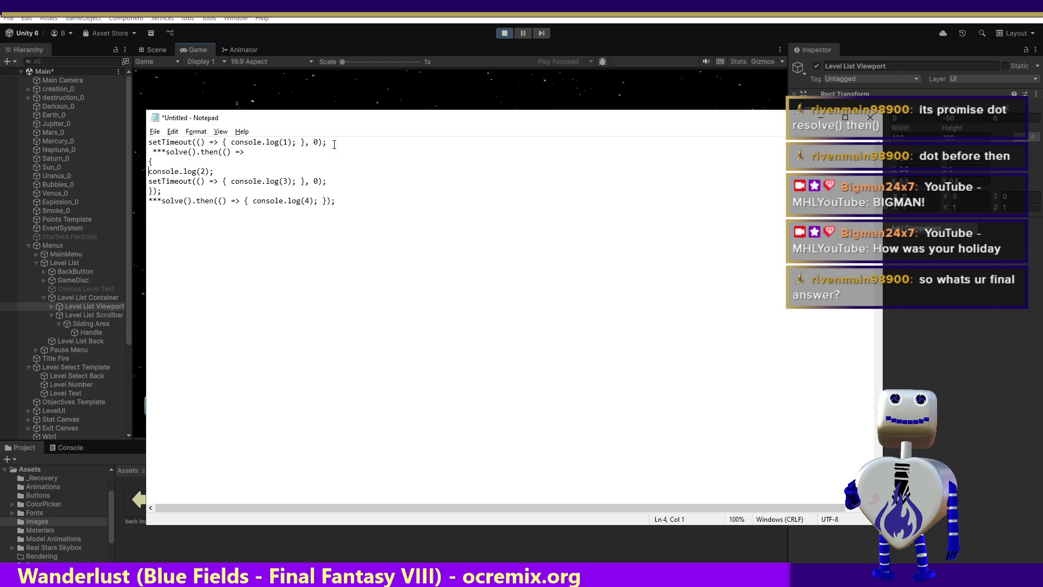
pyautogui.press('Up')
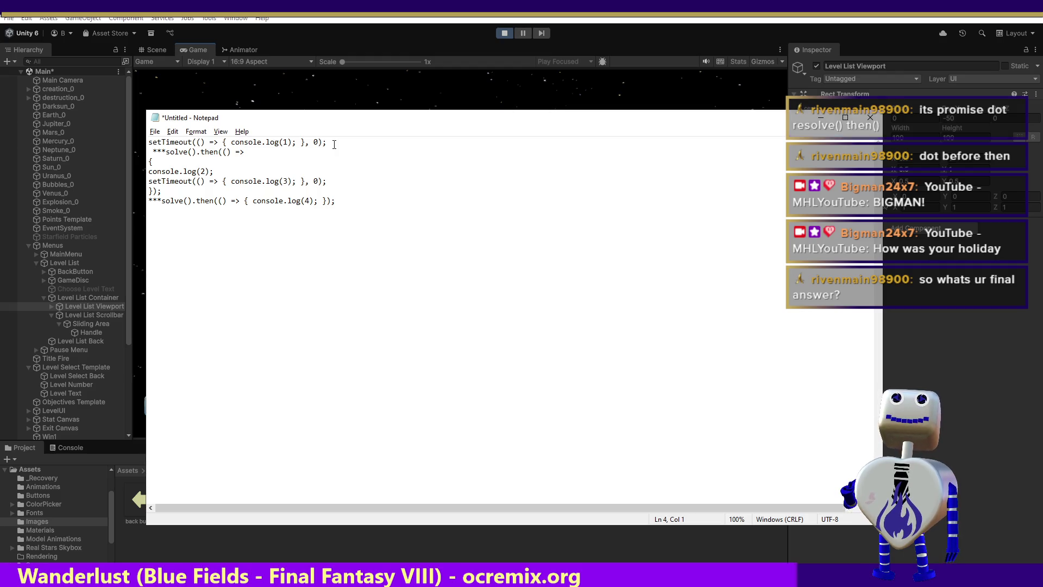
pyautogui.press('Up')
pyautogui.press('Up')
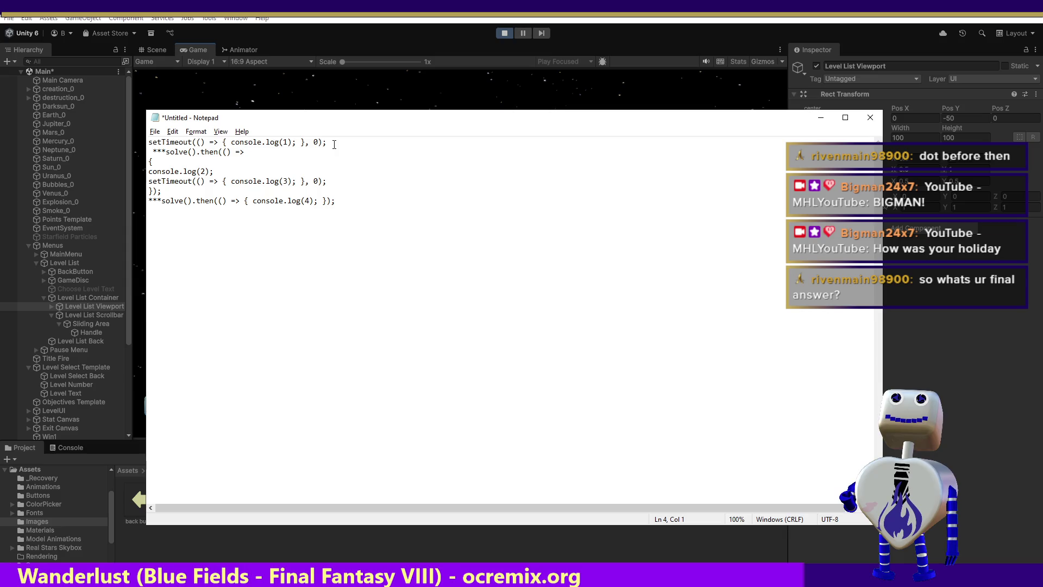
pyautogui.press('Up')
pyautogui.press('Up')
pyautogui.press('Up')
pyautogui.press('Down')
pyautogui.press('Down')
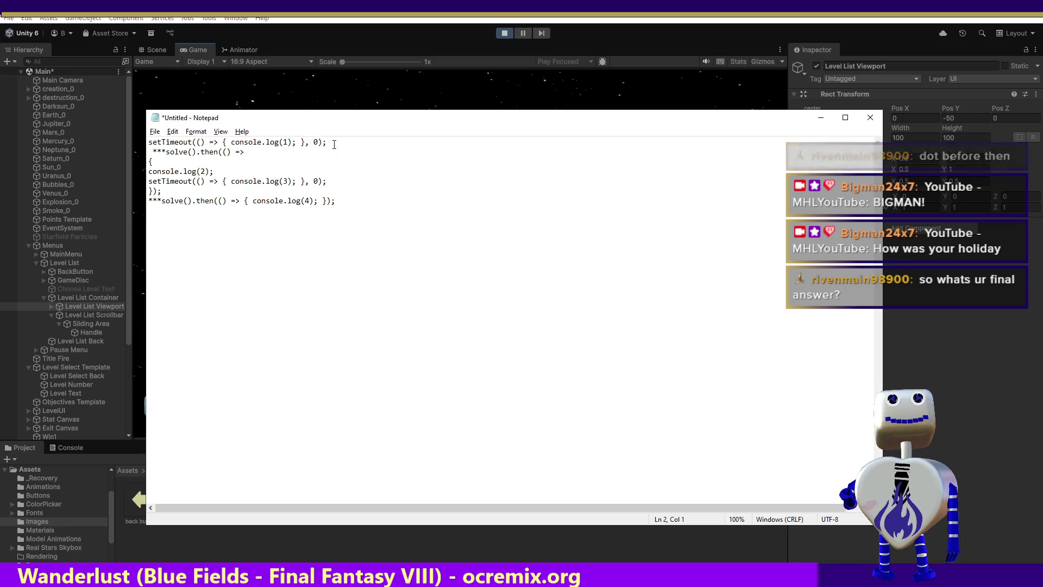
pyautogui.press('Down')
pyautogui.press('Down')
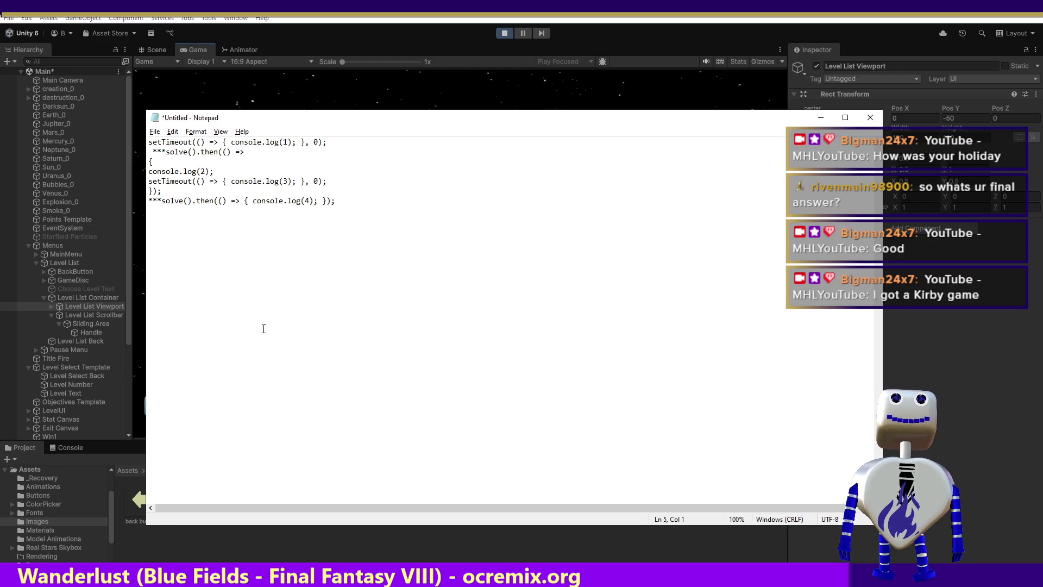
pyautogui.click(874, 120)
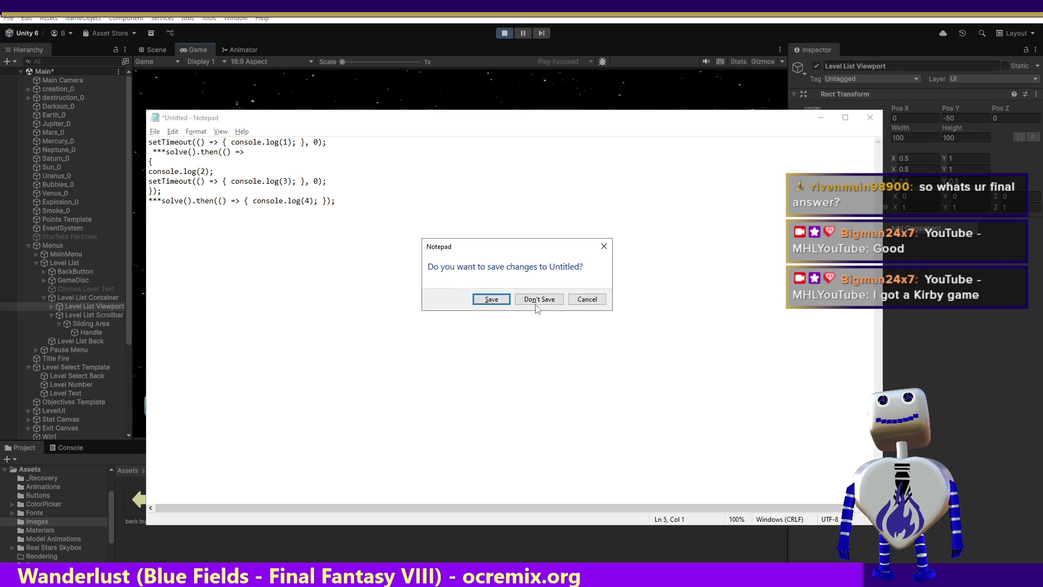
pyautogui.click(535, 303)
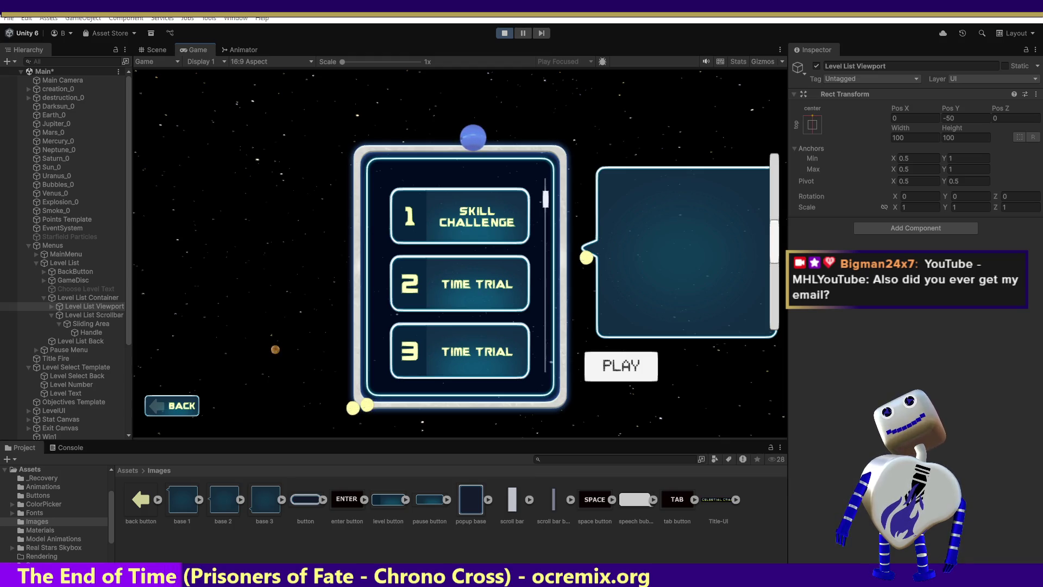
pyautogui.hotkey('alt', 'Tab')
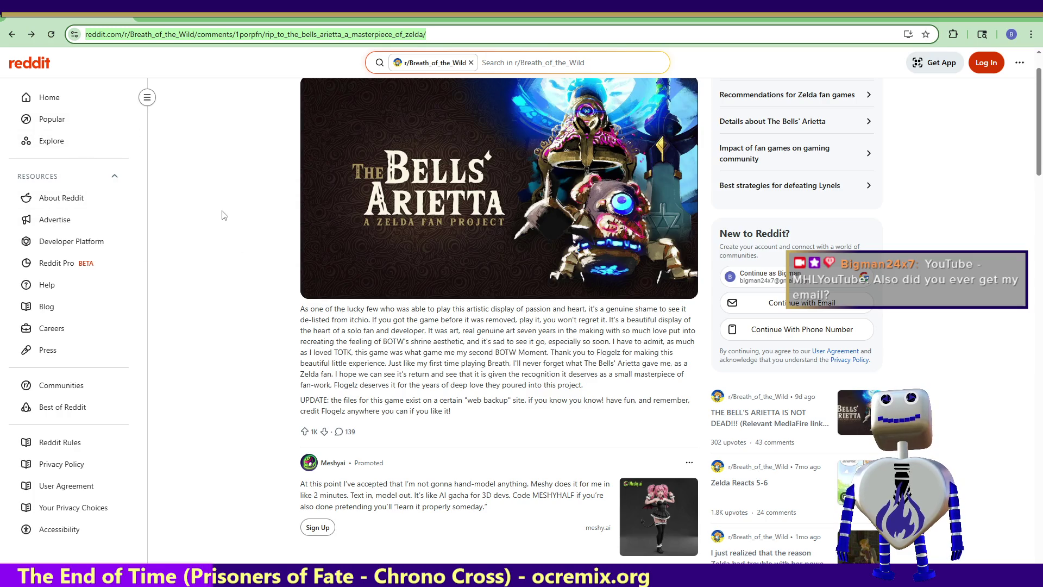
# Step: Return to the Google results and open The Bells Arietta - Zelda Fan Project Trailer video
pyautogui.scroll(1, 220, 224)
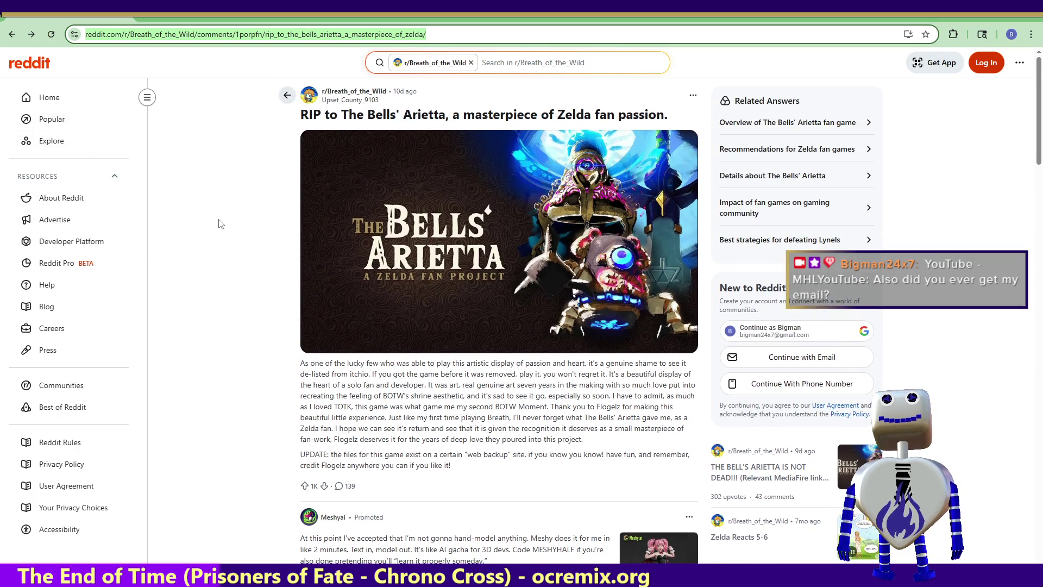
pyautogui.click(15, 36)
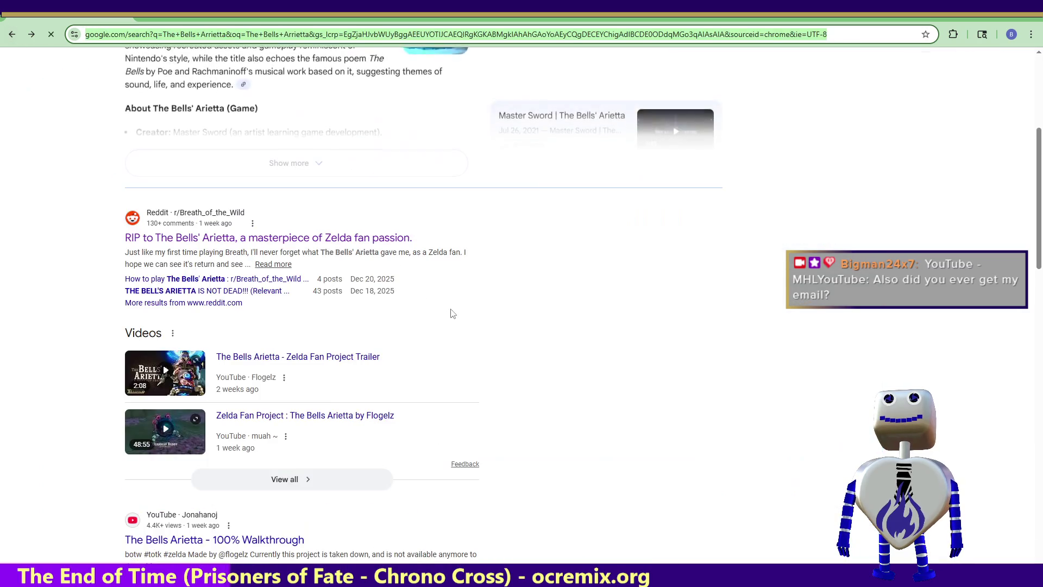
pyautogui.click(321, 358)
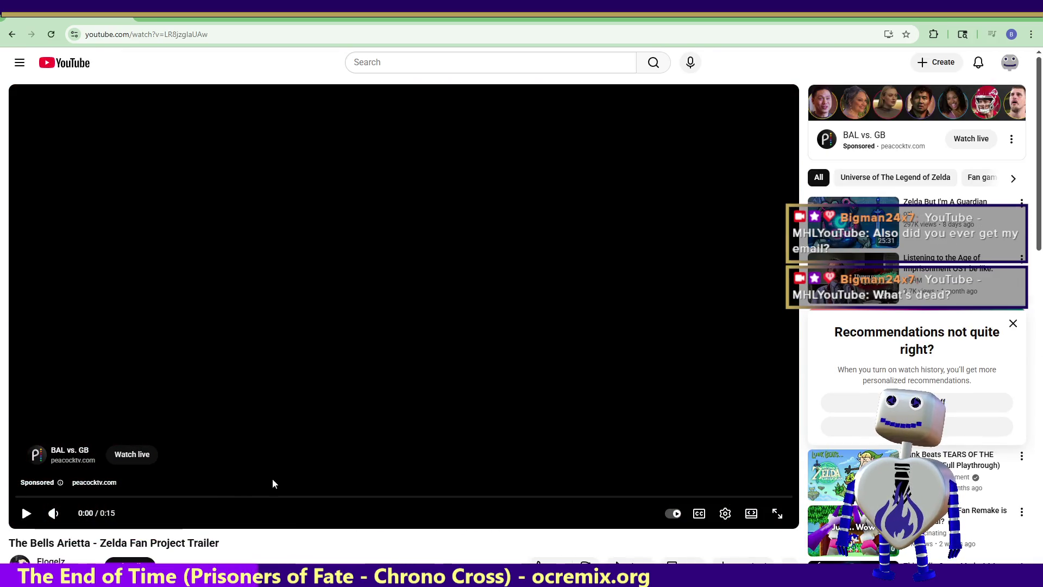
# Step: Switch The Bells' Arietta trailer to full-screen playback
pyautogui.click(779, 518)
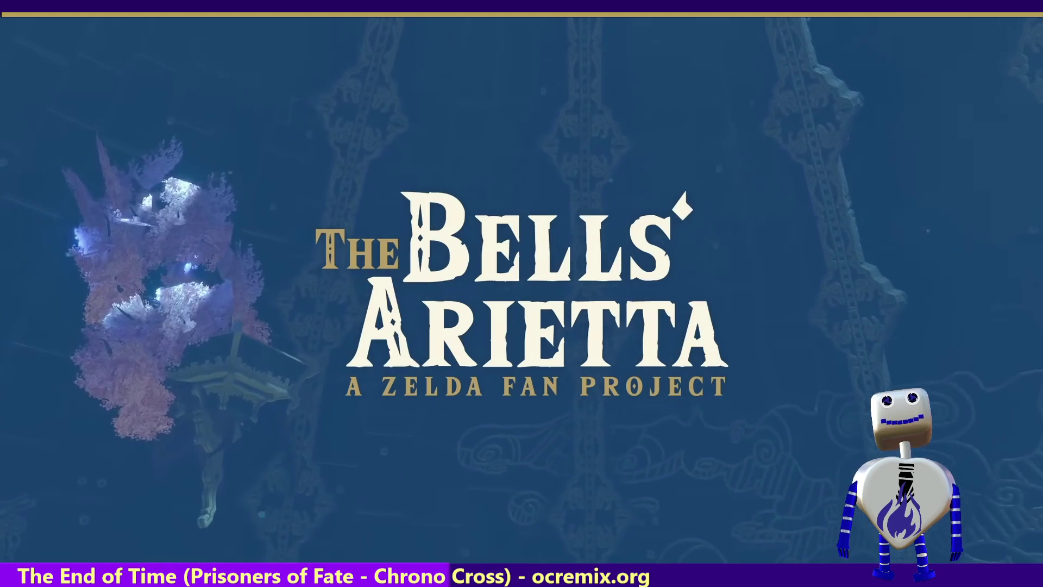
# Step: Let the full-screen Bells' Arietta trailer play through to its end
pyautogui.moveTo(387, 387)
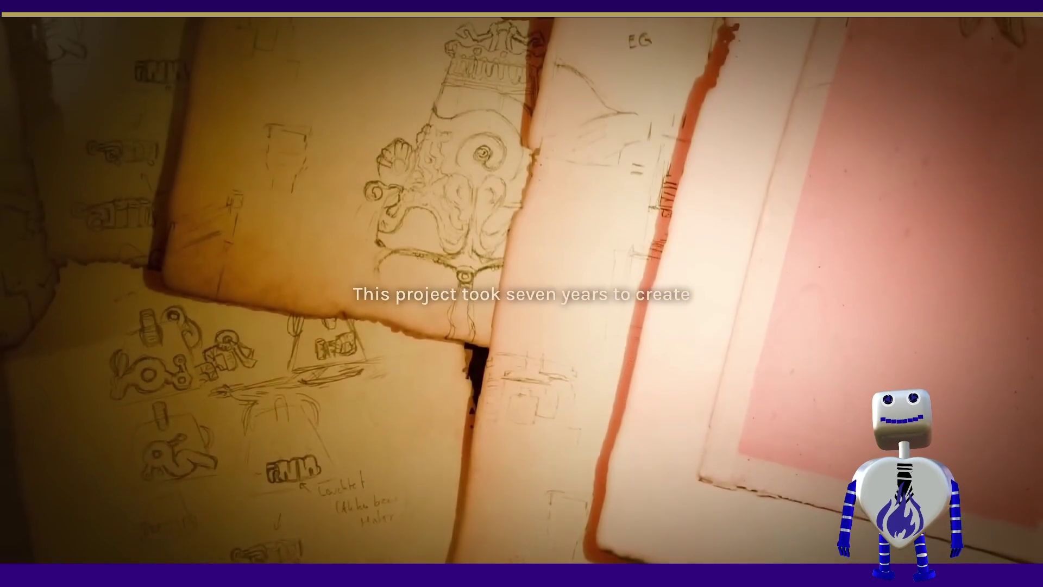
pyautogui.moveTo(353, 406)
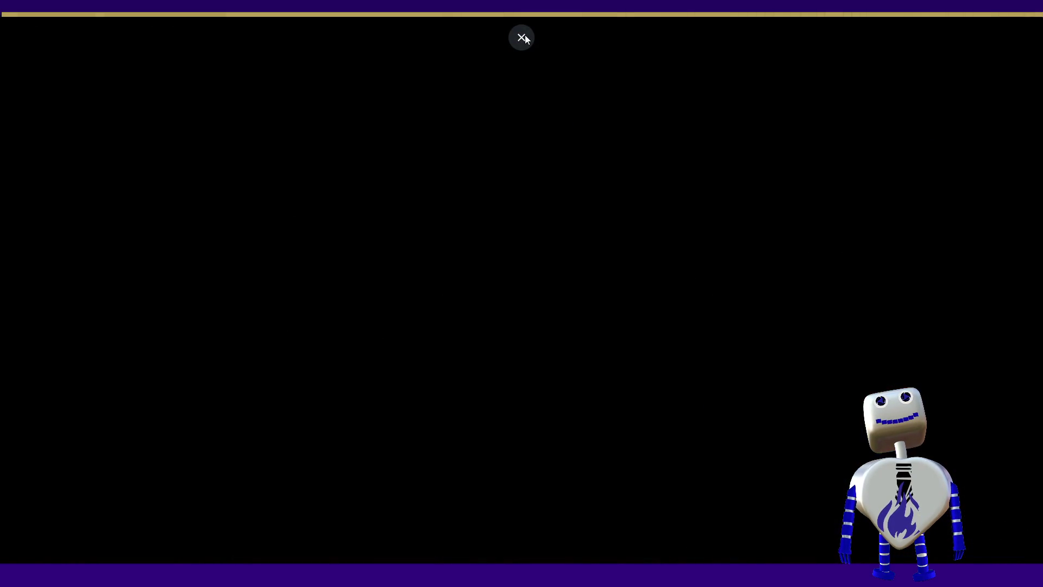
# Step: Dismiss the finished YouTube trailer's end screen and return to the Unity 6 editor
pyautogui.click(522, 35)
pyautogui.click(1005, 20)
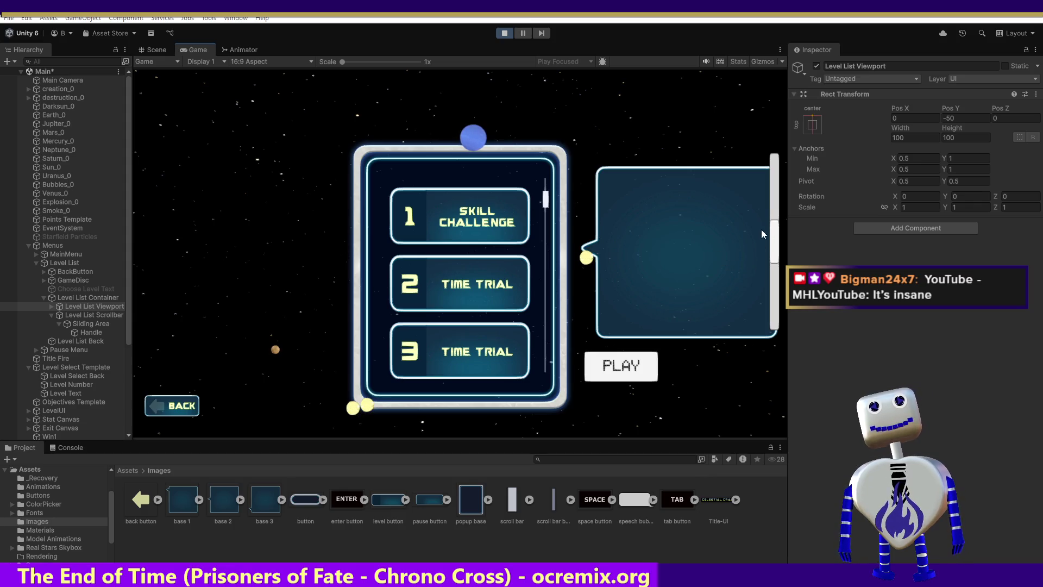
# Step: Set the Level List Viewport's Rect Transform Height to 500, then drag-scroll the Game view level list to test it
pyautogui.click(947, 137)
pyautogui.click(948, 138)
pyautogui.doubleClick(949, 139)
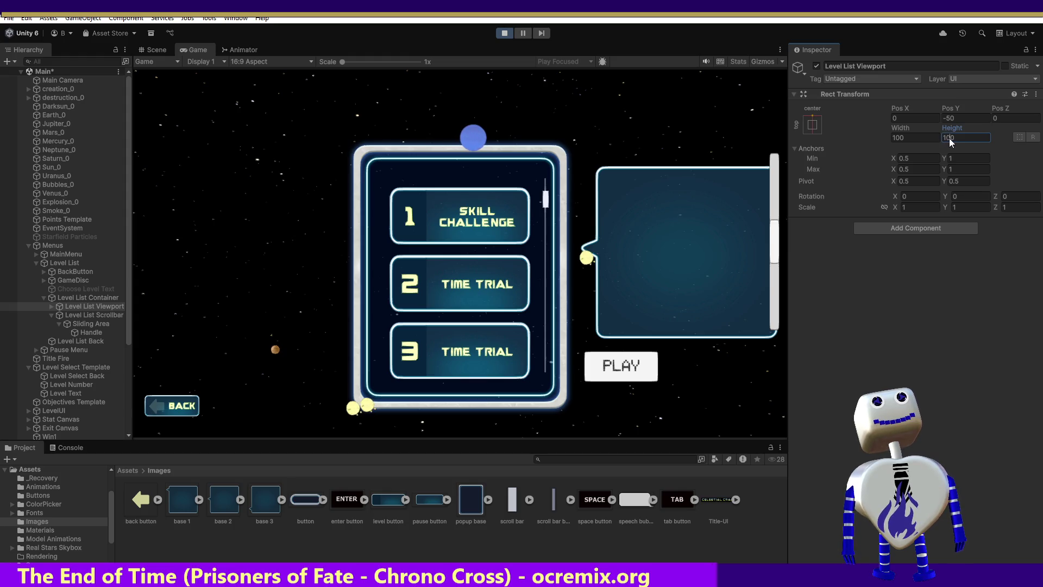
pyautogui.scroll(3, 550, 201)
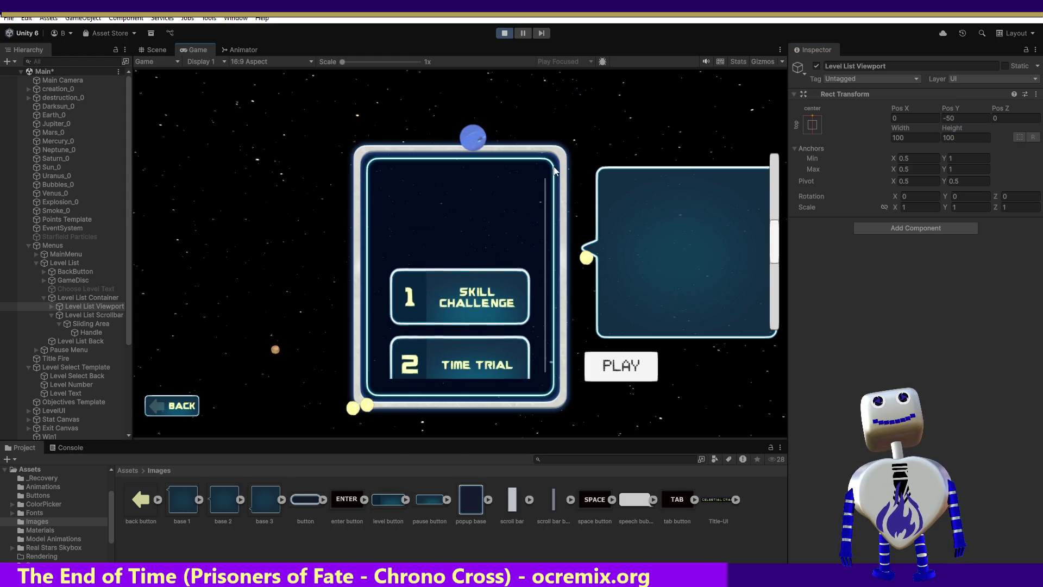
pyautogui.scroll(-5, 558, 272)
pyautogui.scroll(3, 581, 239)
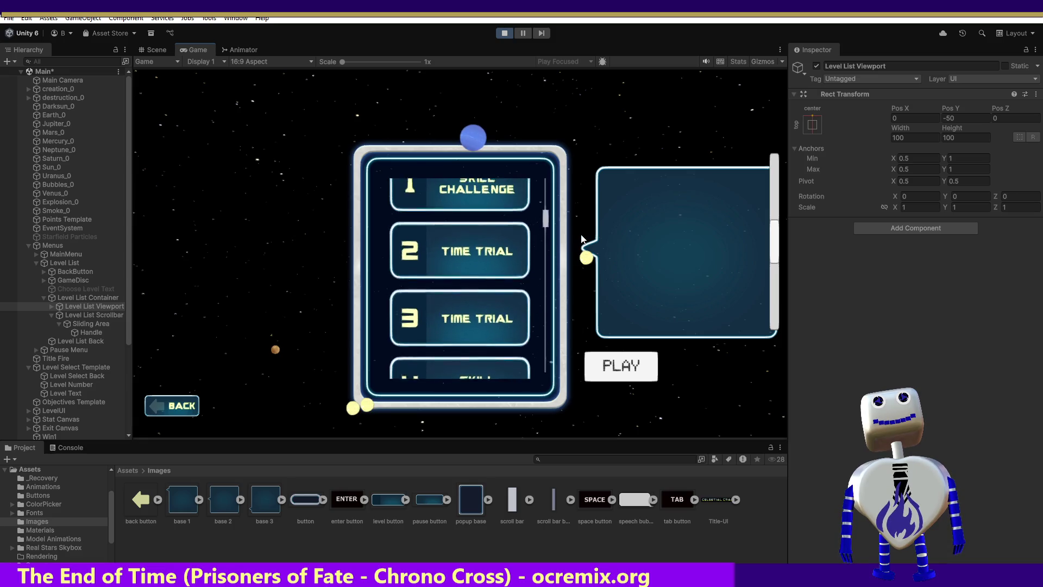
pyautogui.scroll(2, 582, 239)
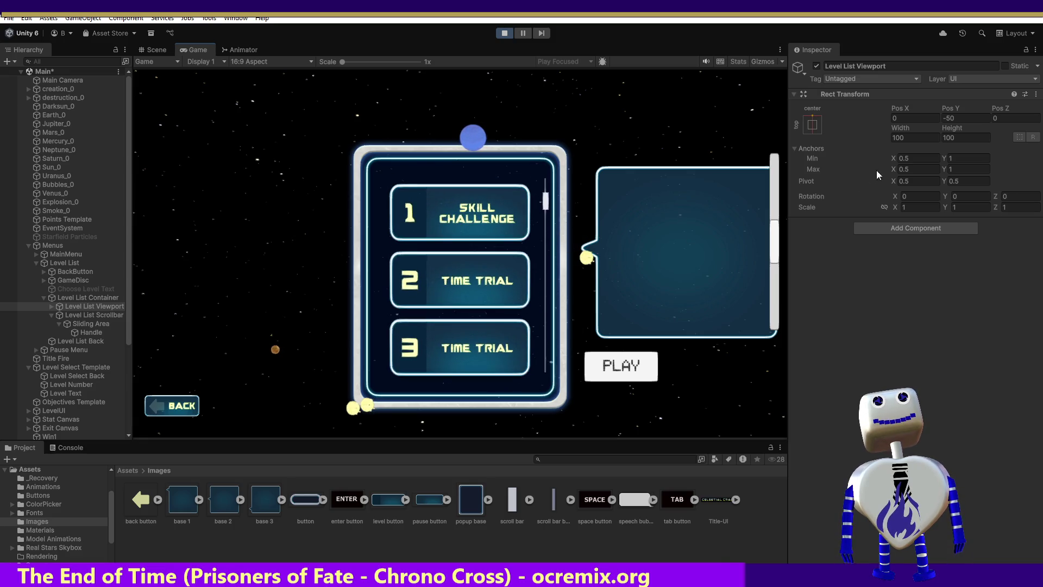
pyautogui.click(952, 137)
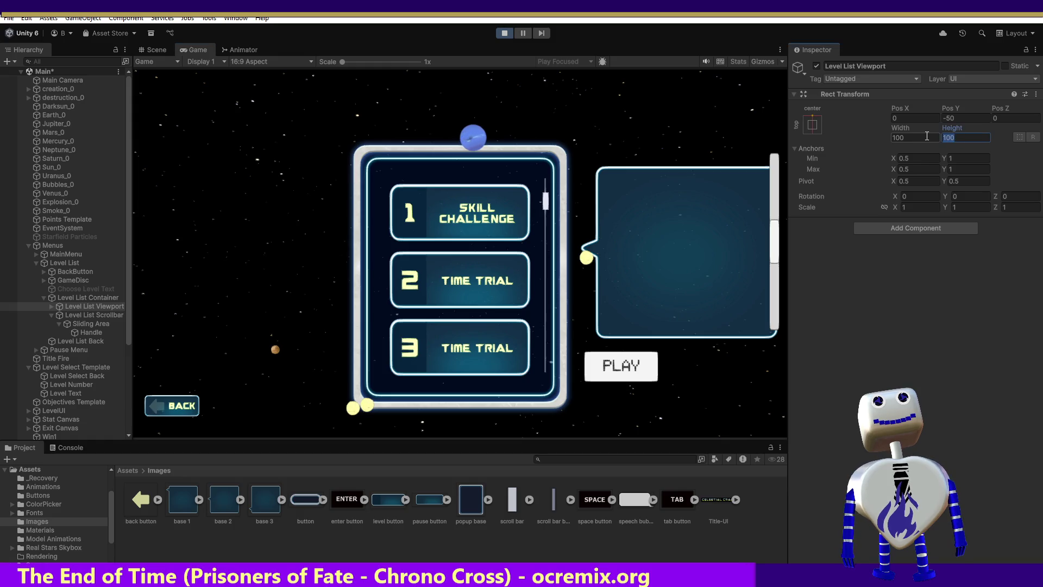
pyautogui.write('500')
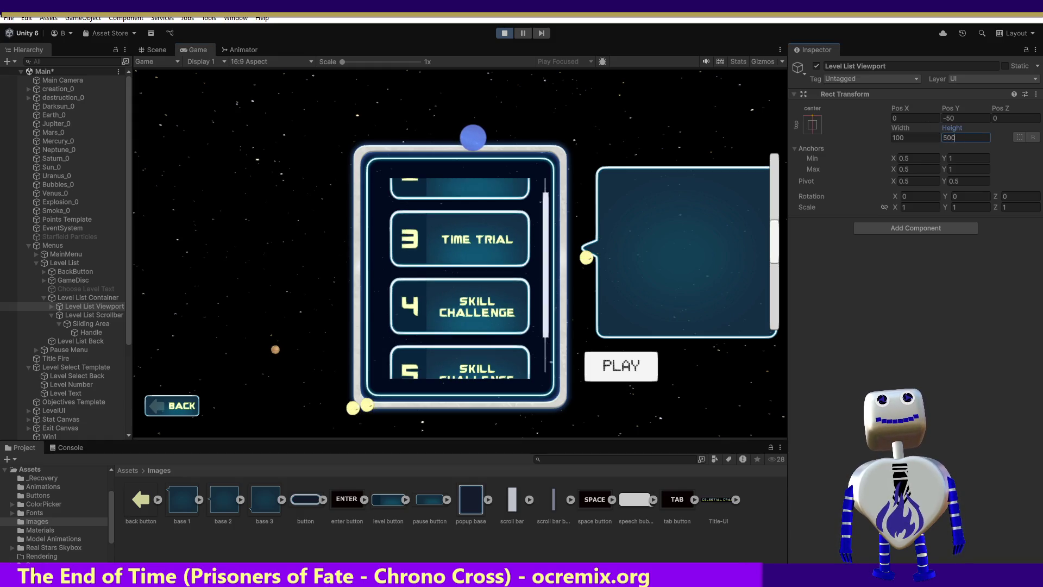
pyautogui.moveTo(551, 263); pyautogui.dragTo(571, 93)
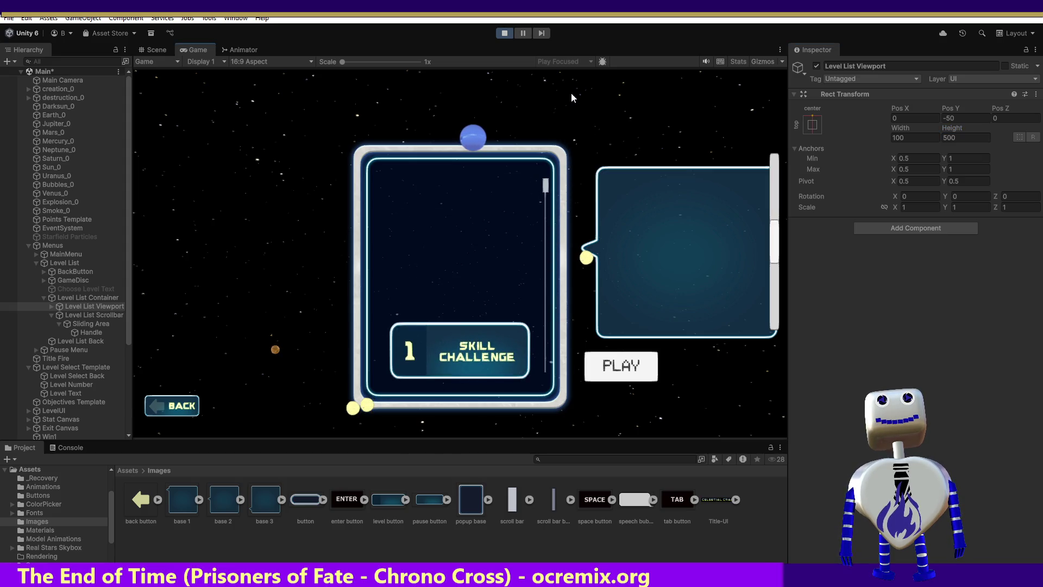
pyautogui.moveTo(572, 92); pyautogui.dragTo(585, 400)
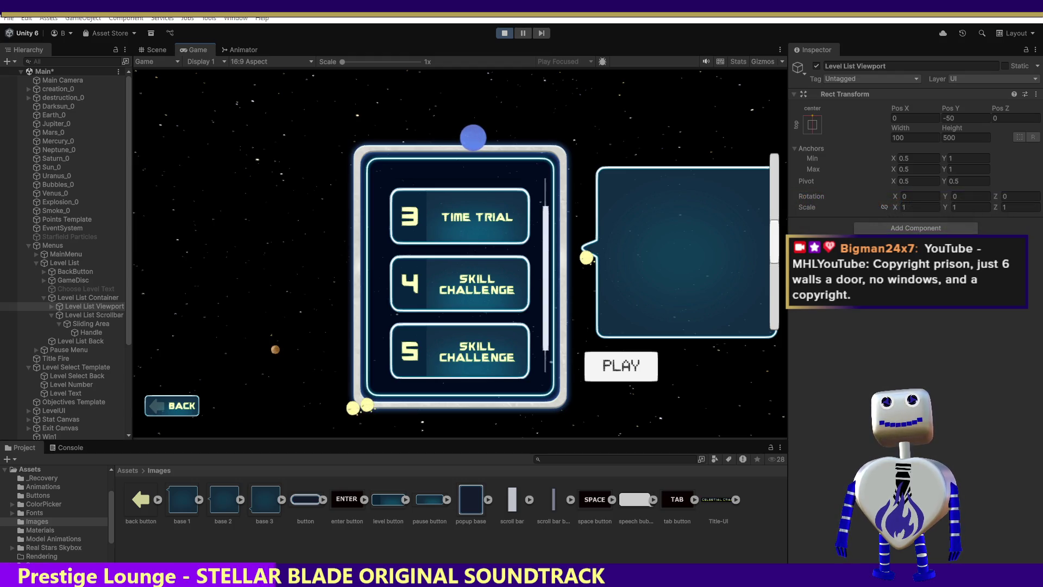
pyautogui.moveTo(452, 400)
pyautogui.mouseDown()
pyautogui.moveTo(506, 177)
pyautogui.moveTo(487, 385)
pyautogui.moveTo(503, 346)
pyautogui.mouseUp()
# Step: Search Google for 'monty ohm' and maximize the Chrome window
pyautogui.write('m')
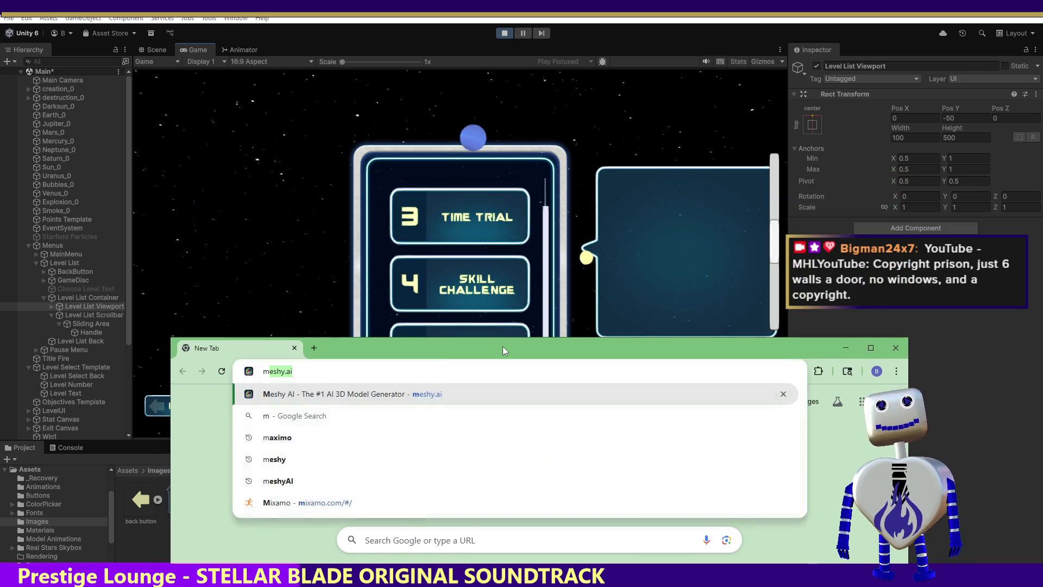
pyautogui.write('onr')
pyautogui.press('BackSpace')
pyautogui.write('e')
pyautogui.press('BackSpace')
pyautogui.write('ty ohm')
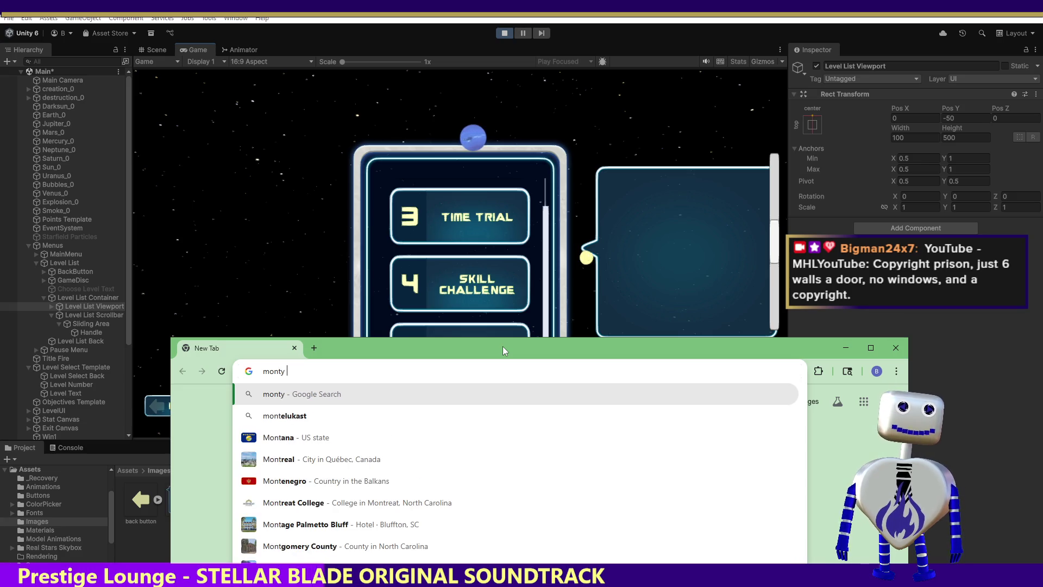
pyautogui.press('Return')
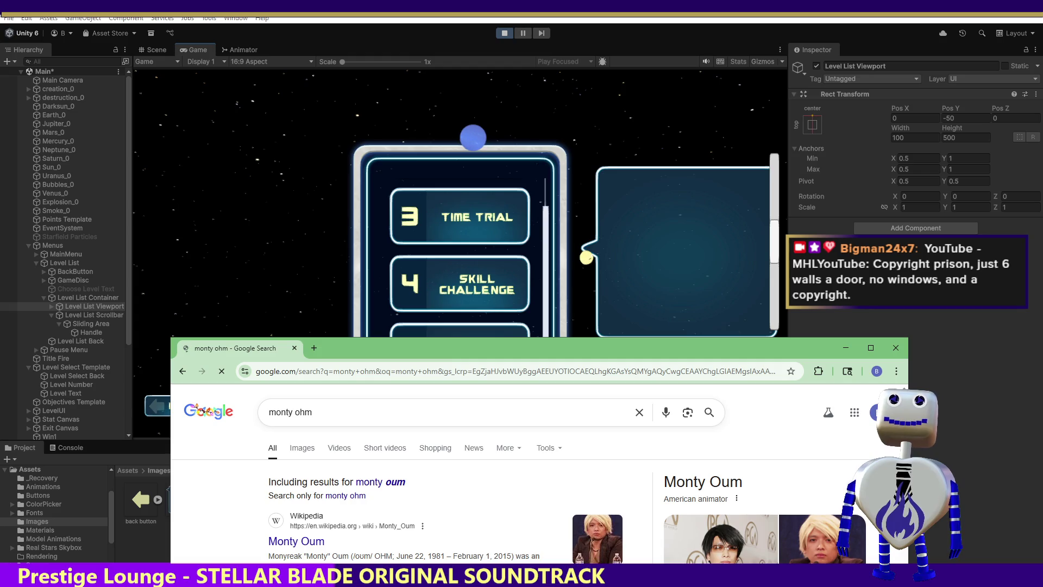
pyautogui.doubleClick(540, 347)
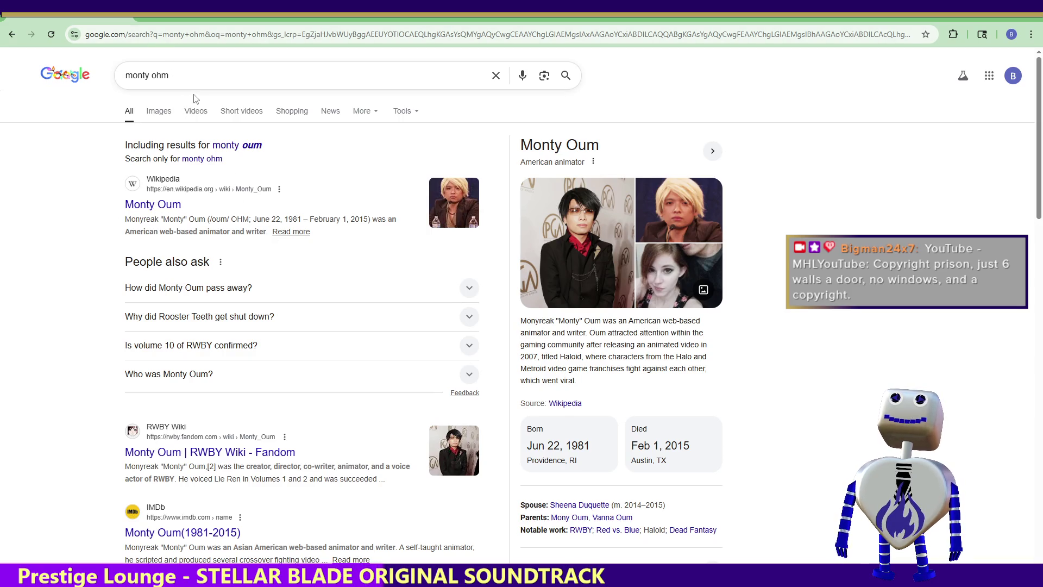
# Step: Refine the search to 'monty oum dead fantasy' and play the Dead Fantasy Complete (ep.1-6) video
pyautogui.click(193, 79)
pyautogui.write('dead')
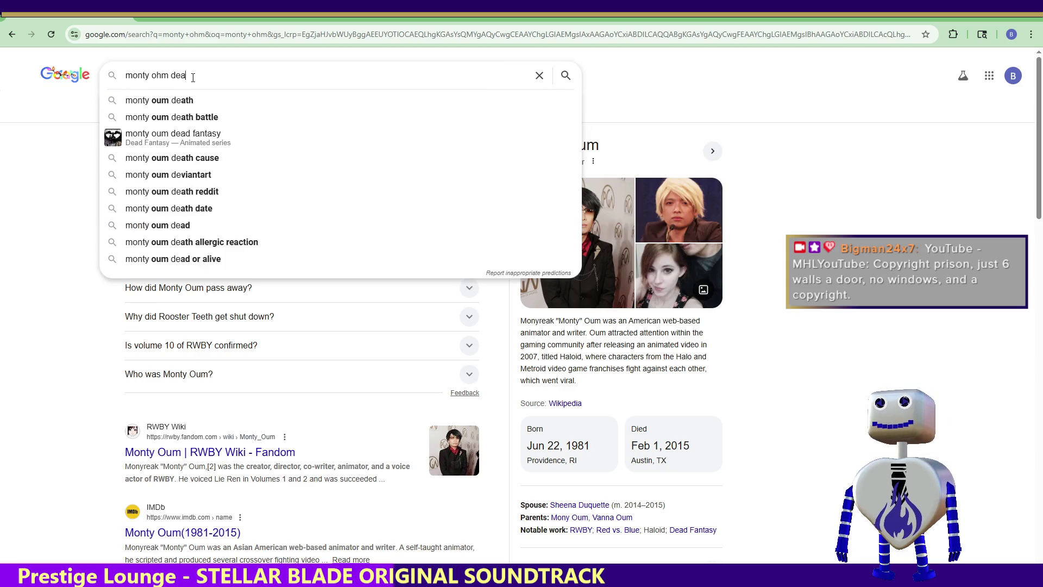
pyautogui.press('Down')
pyautogui.press('Return')
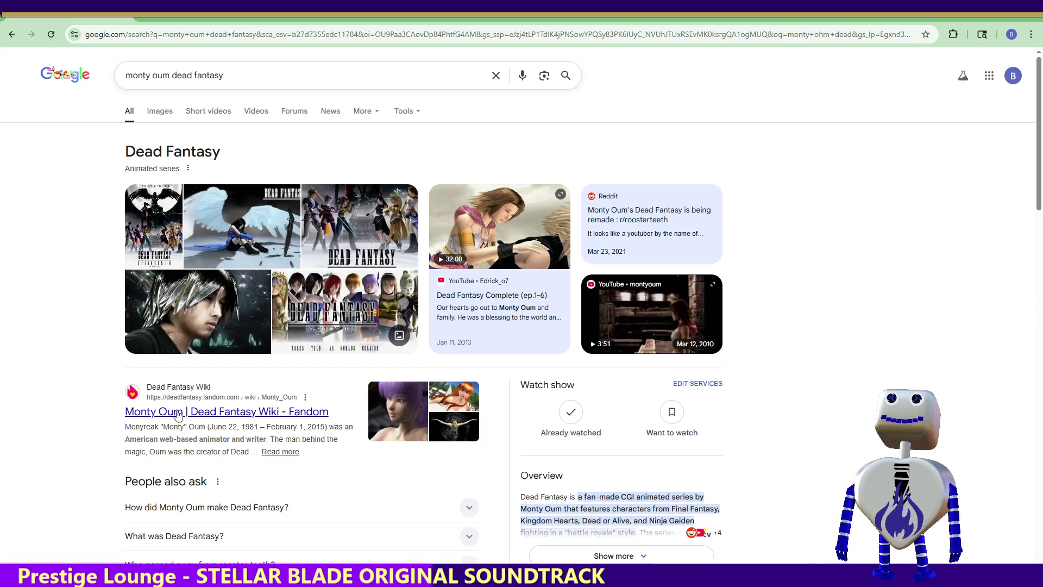
pyautogui.scroll(-4, 133, 400)
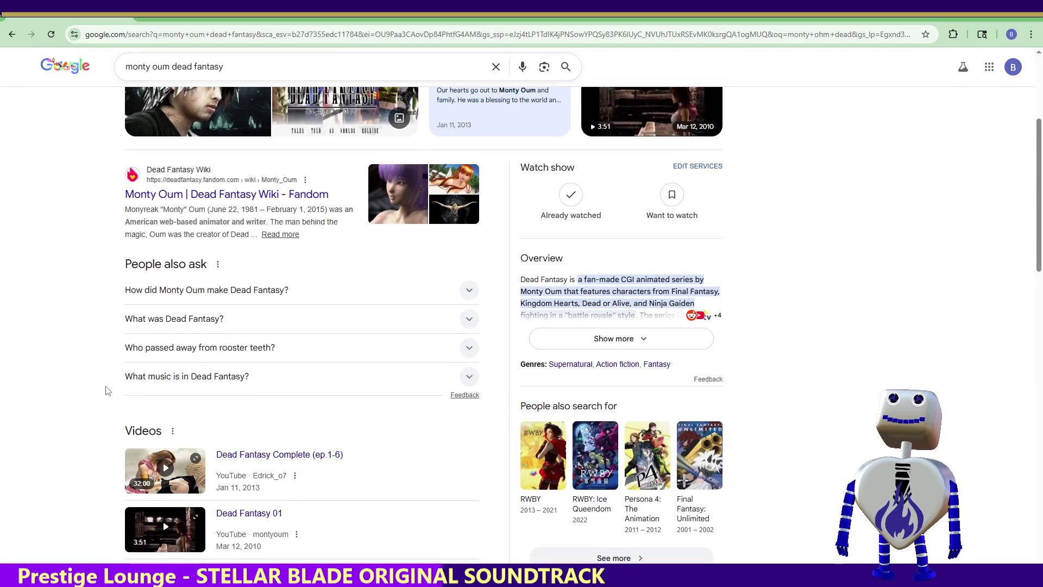
pyautogui.scroll(-1, 92, 391)
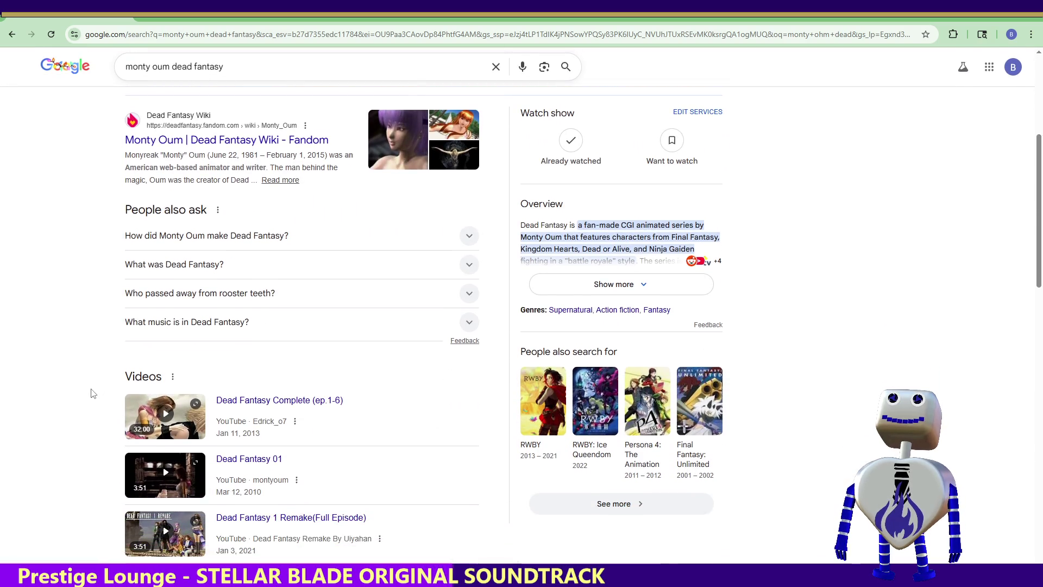
pyautogui.click(153, 409)
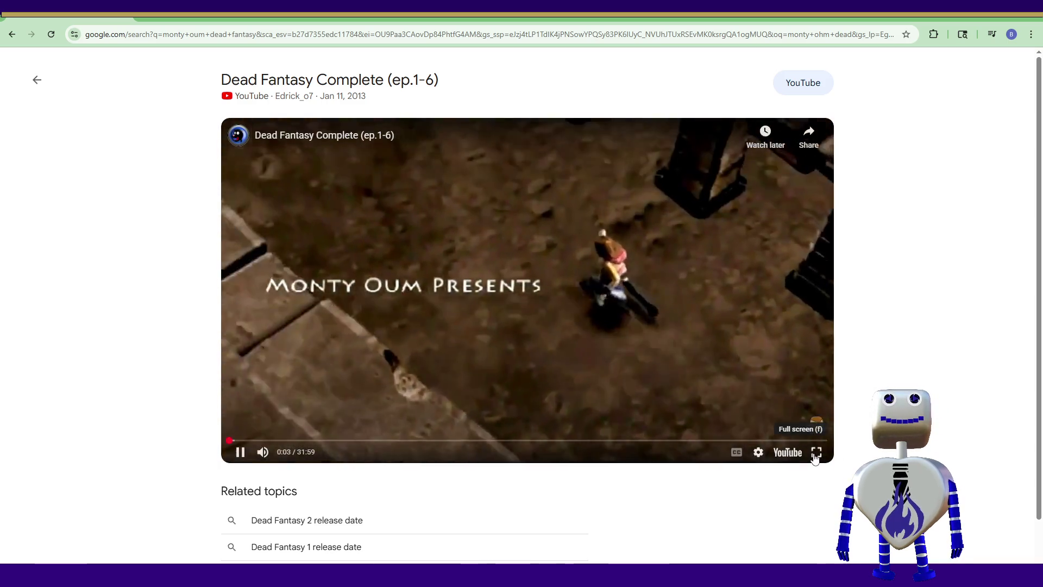
# Step: Put Dead Fantasy Complete (ep.1-6) in full screen and glance at its Quality settings
pyautogui.click(816, 452)
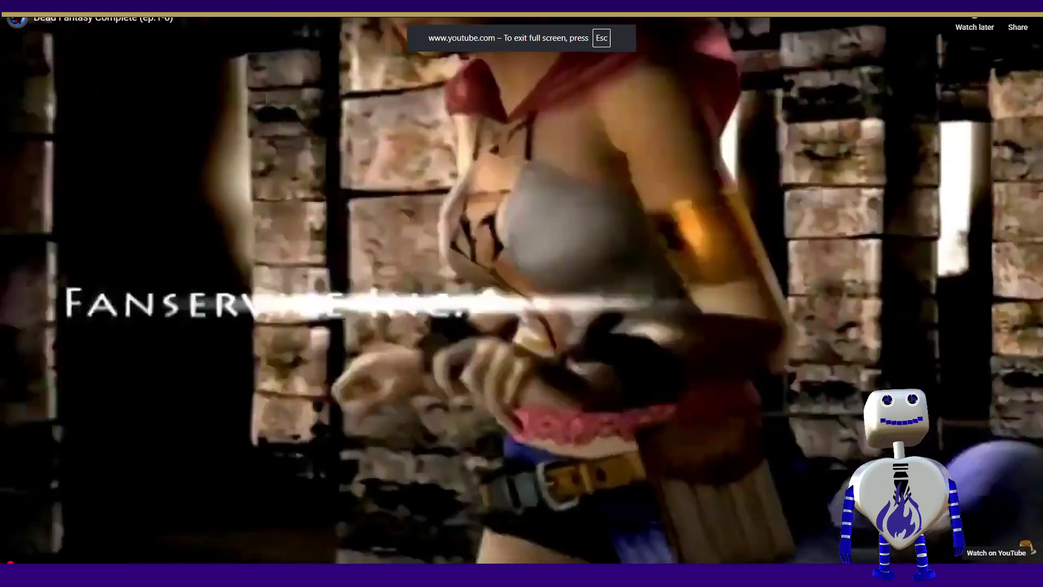
pyautogui.click(978, 555)
pyautogui.click(992, 535)
pyautogui.click(991, 537)
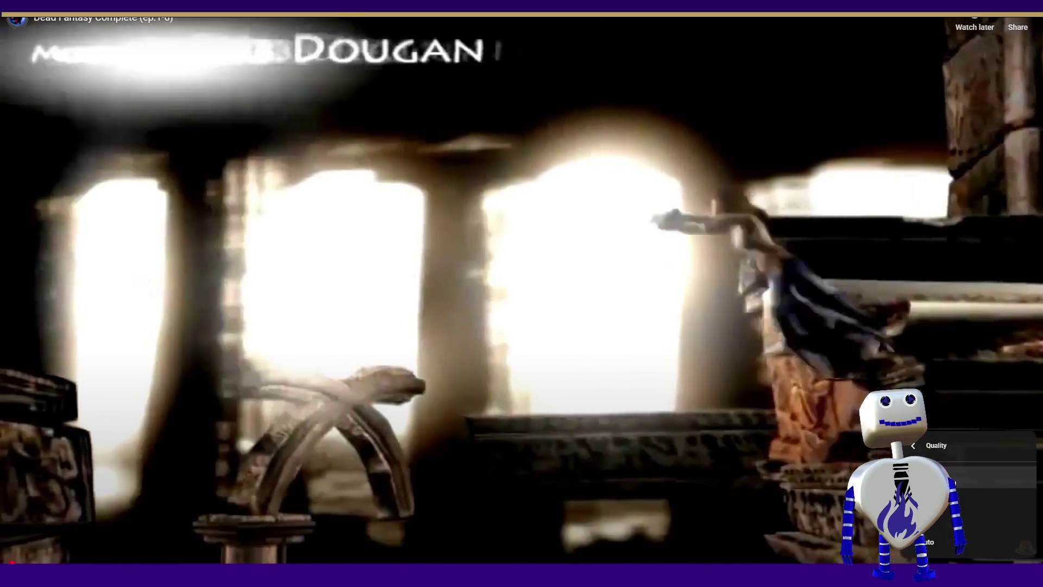
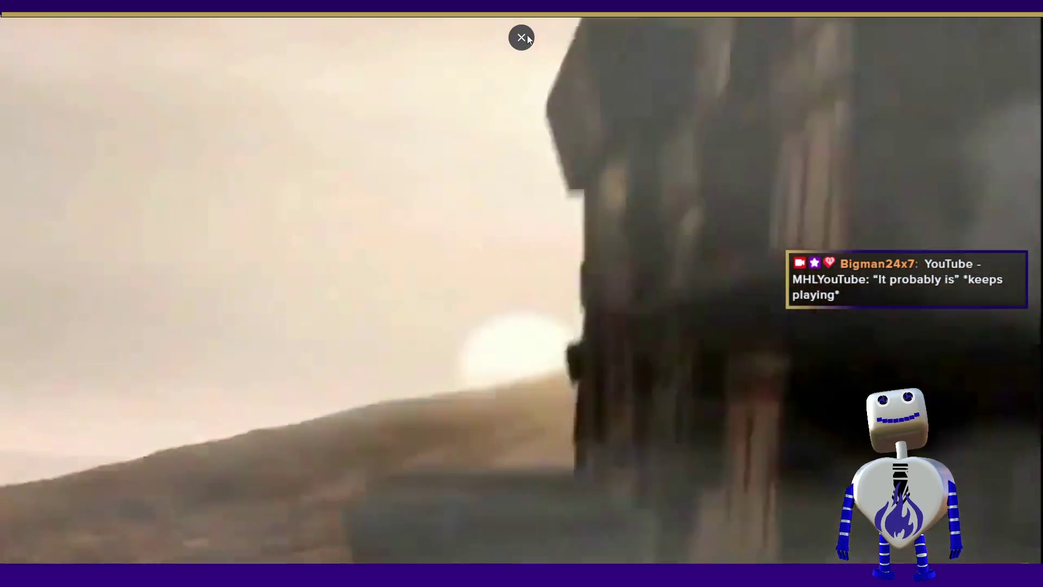
# Step: Close the fullscreen video and the Chrome window to return to the Unity editor
pyautogui.click(523, 37)
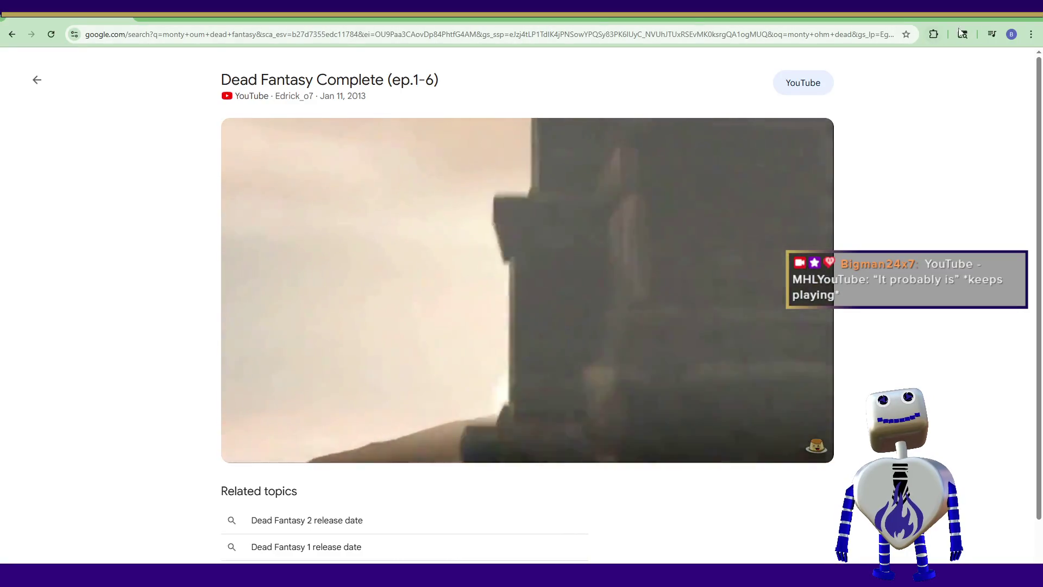
pyautogui.click(1037, 19)
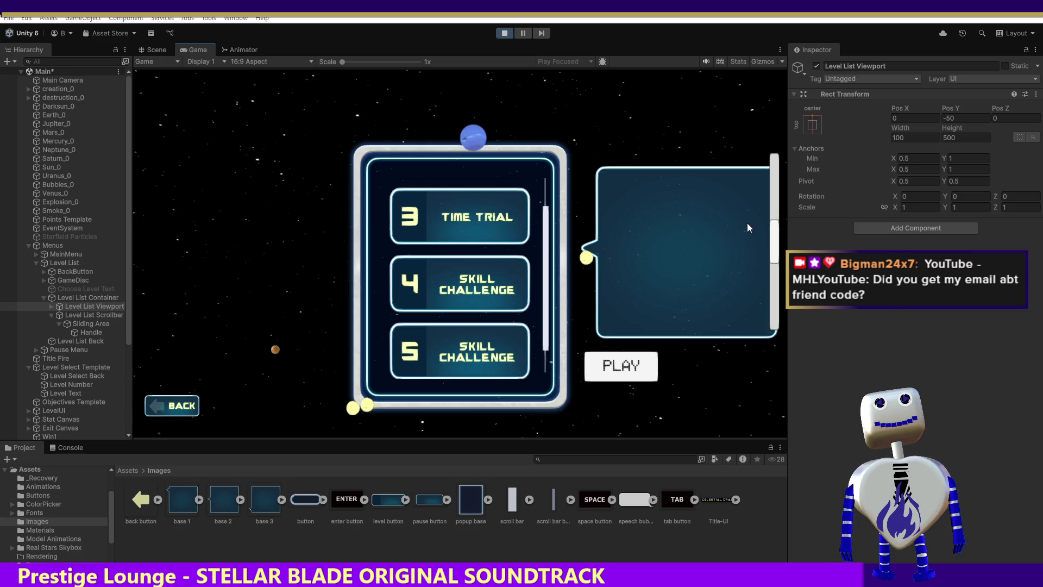
# Step: Scroll the objective panel and the level list to the top, then select Level List Scrollbar
pyautogui.moveTo(773, 236); pyautogui.dragTo(776, 156)
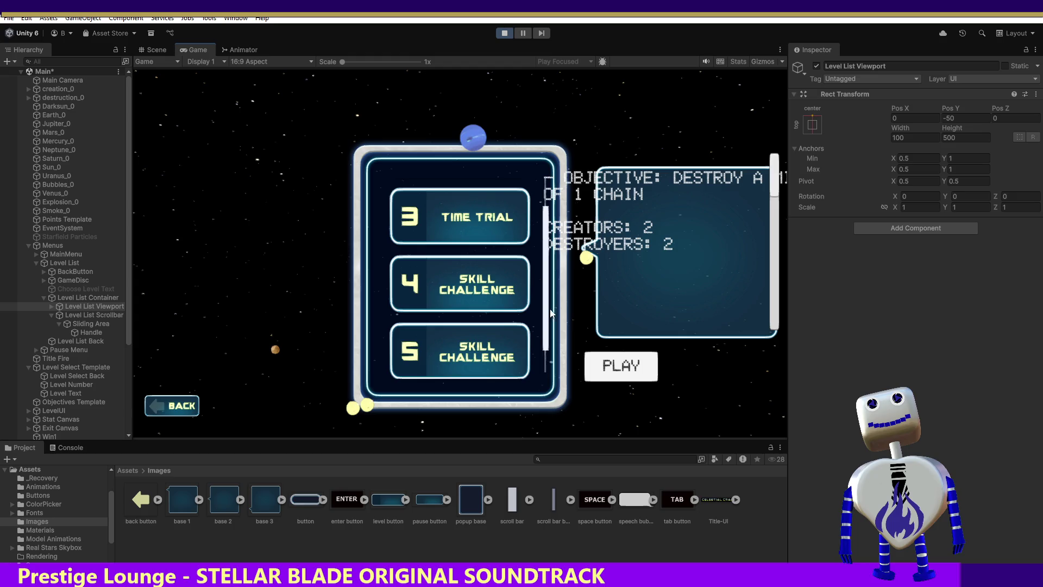
pyautogui.moveTo(551, 321); pyautogui.dragTo(547, 181)
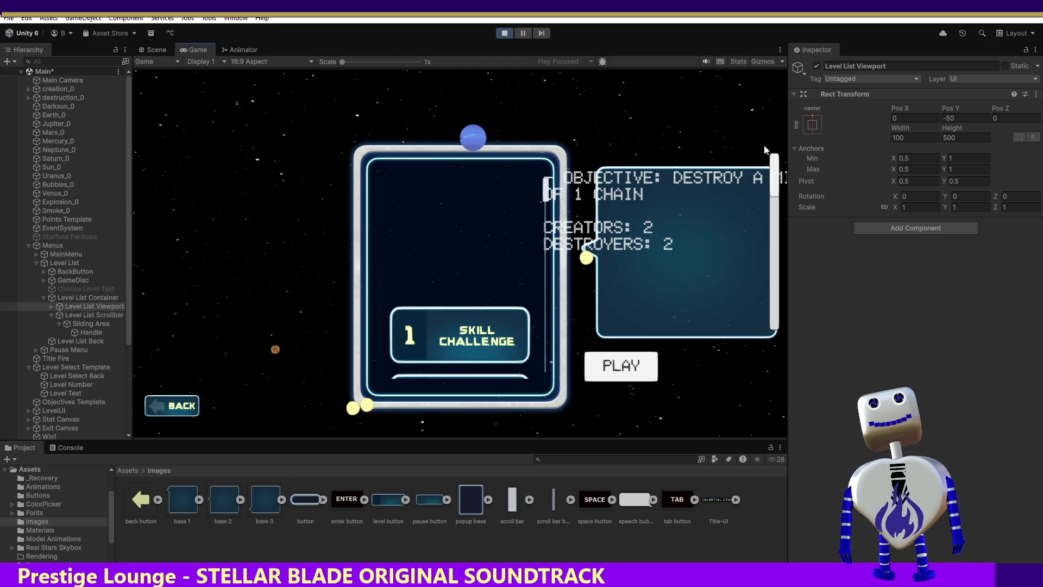
pyautogui.click(97, 317)
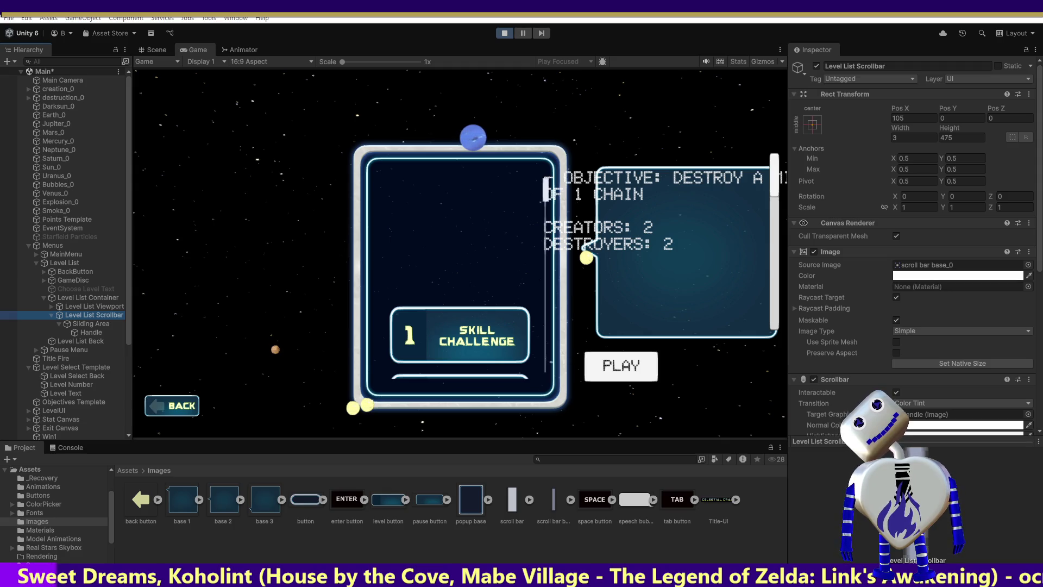
# Step: Switch from the Unity editor over to the browser window
pyautogui.hotkey('alt', 'Tab')
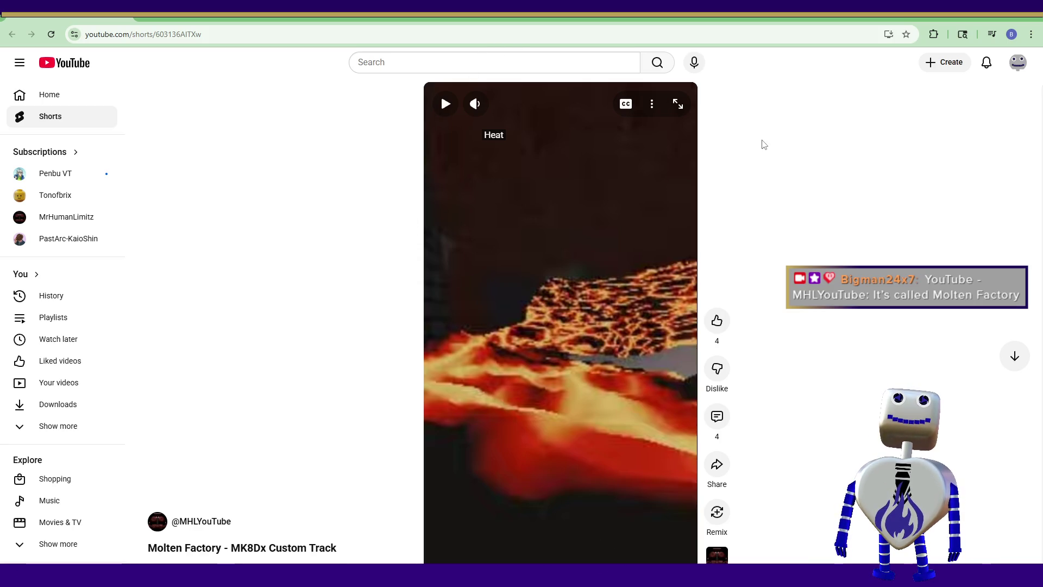
# Step: Play the Molten Factory Short full screen, then exit full screen
pyautogui.click(679, 105)
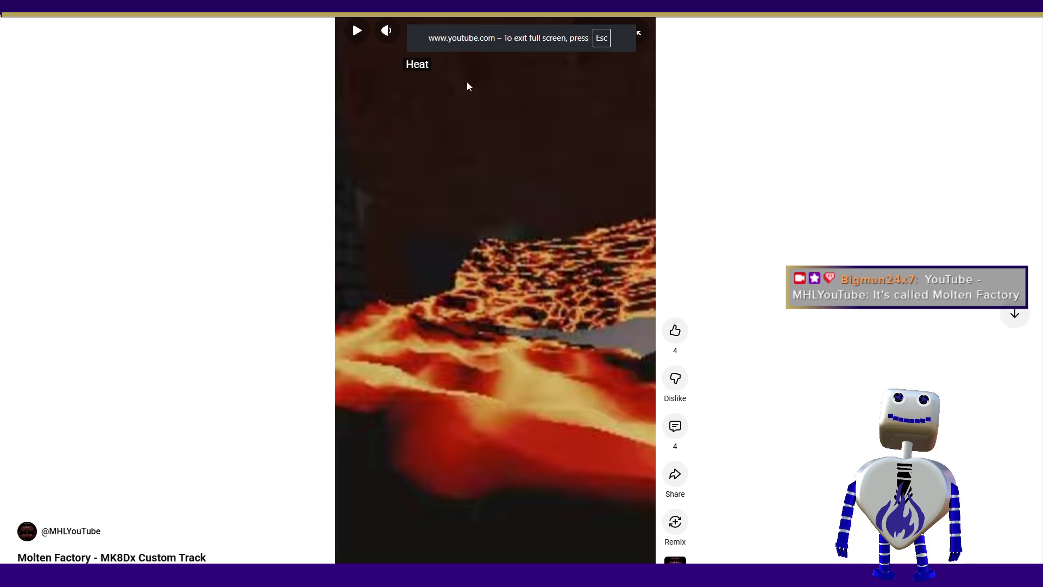
pyautogui.click(359, 31)
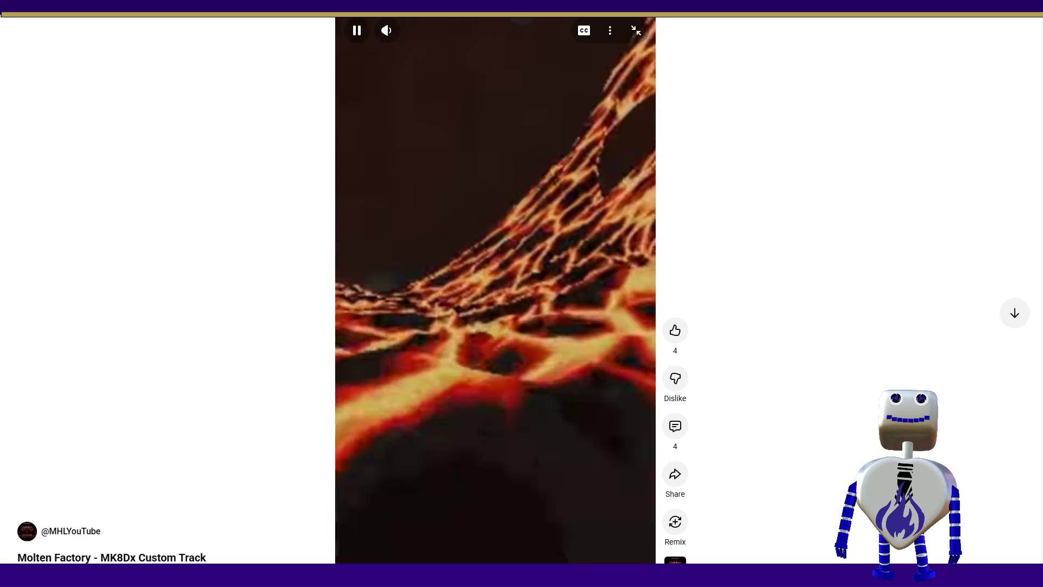
pyautogui.click(520, 38)
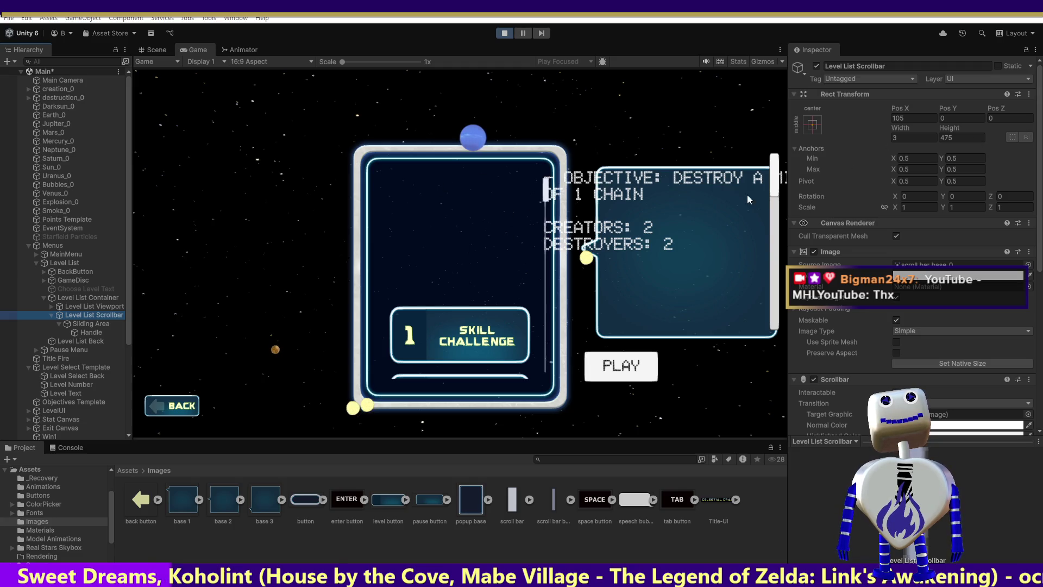
# Step: Select the level list scrollbar's Handle and check its Bottom offset by scrolling the list
pyautogui.click(93, 324)
pyautogui.click(92, 331)
pyautogui.click(951, 150)
pyautogui.moveTo(551, 195); pyautogui.dragTo(546, 351)
# Step: Experiment with several Handle Bottom offset values, up to 500
pyautogui.click(959, 150)
pyautogui.write('1')
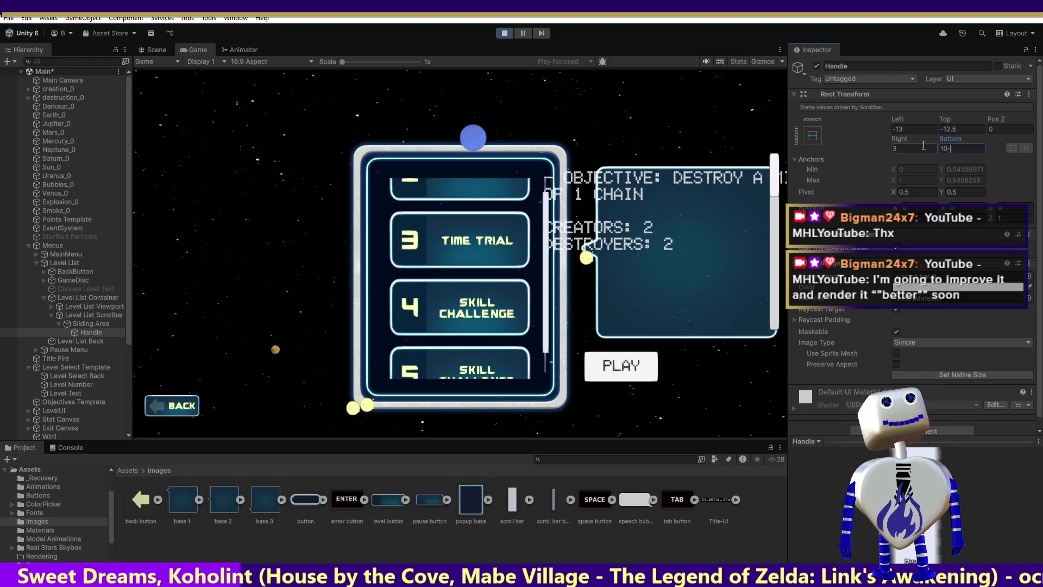
pyautogui.write('0')
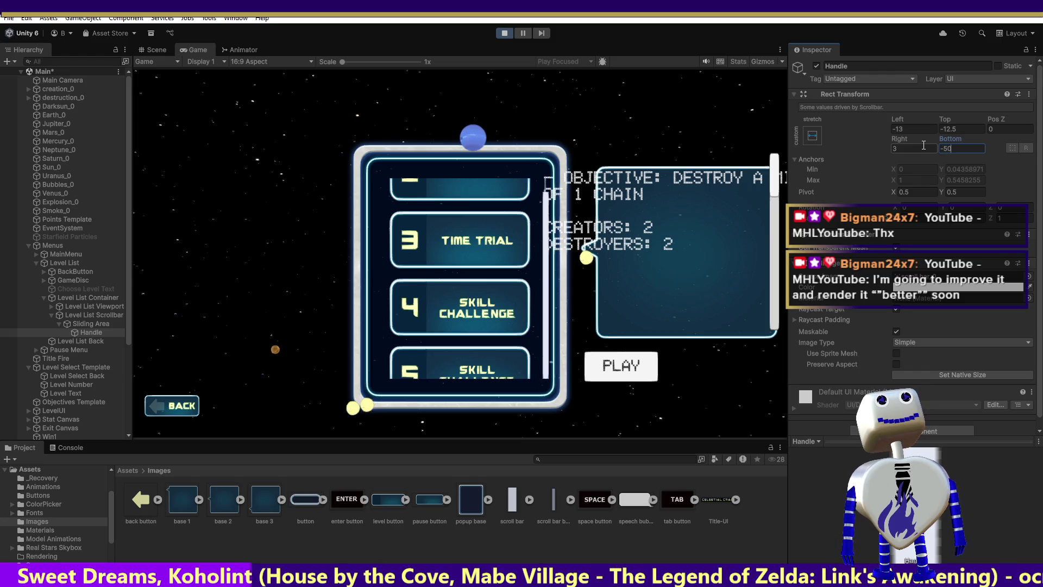
pyautogui.press('BackSpace')
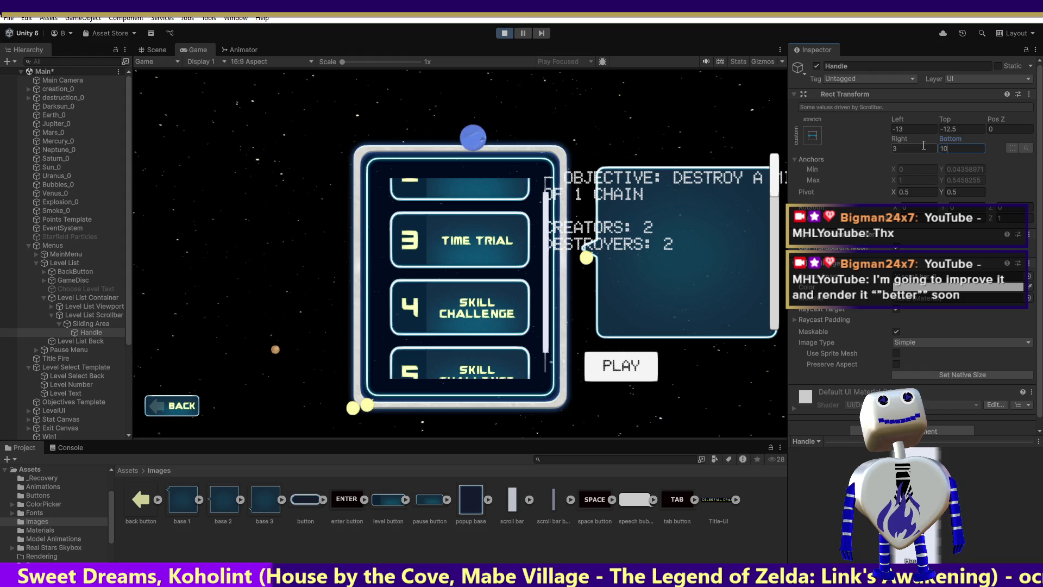
pyautogui.write('0')
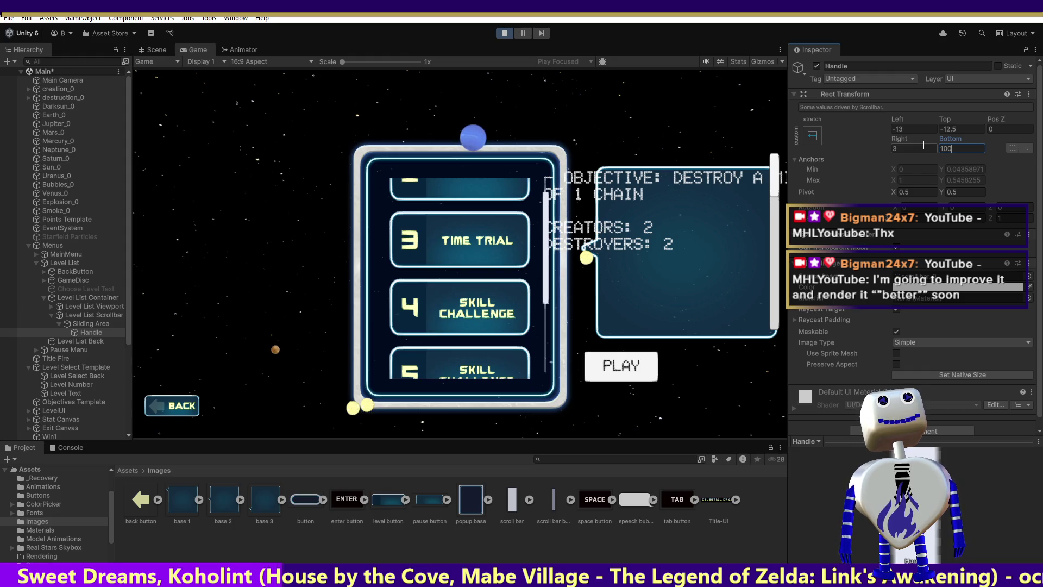
pyautogui.write('0')
pyautogui.press('BackSpace')
pyautogui.press('BackSpace')
pyautogui.press('BackSpace')
pyautogui.press('BackSpace')
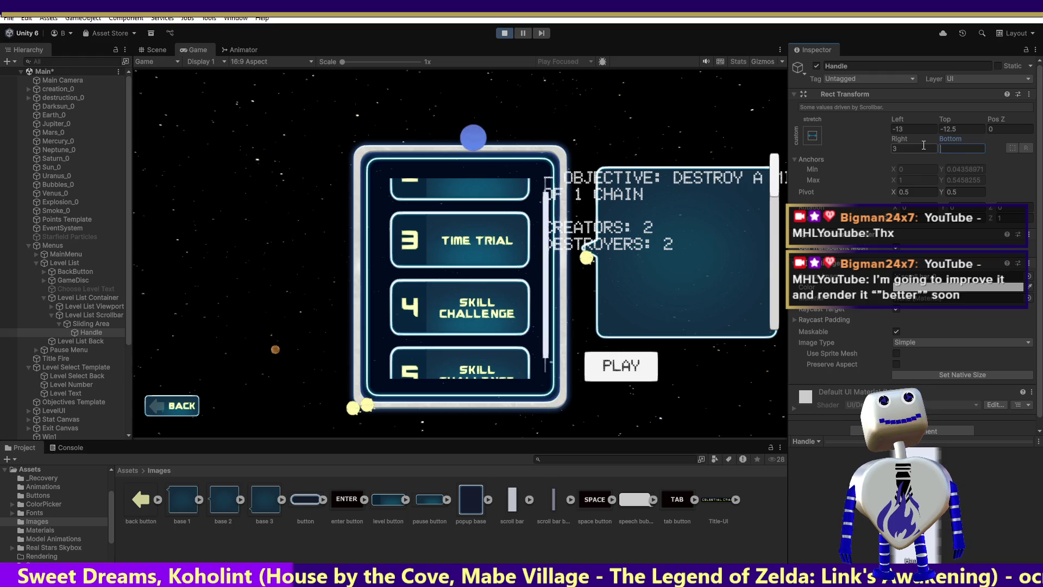
pyautogui.write('30')
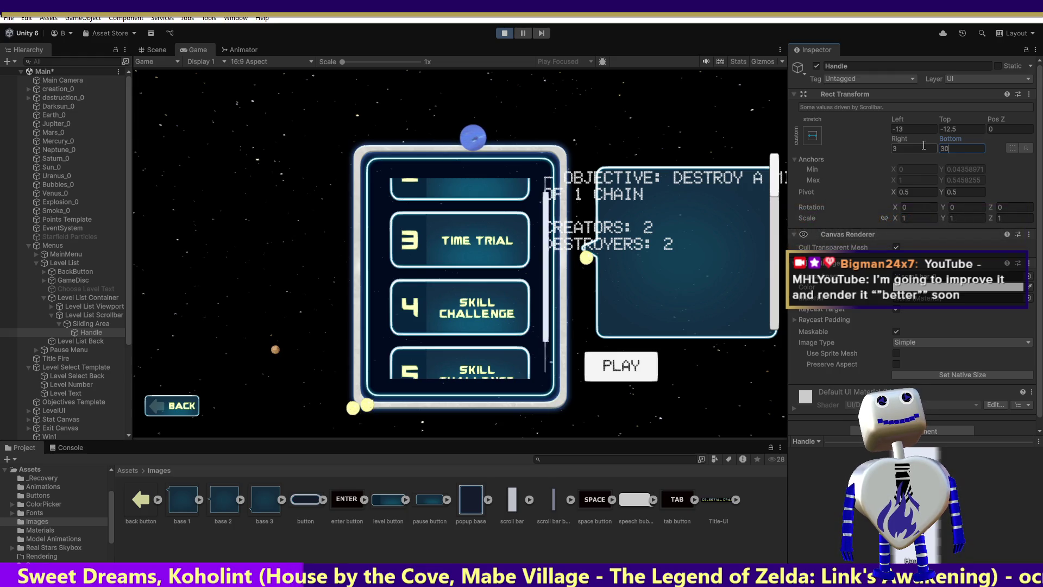
pyautogui.press('BackSpace')
pyautogui.press('BackSpace')
pyautogui.write('500')
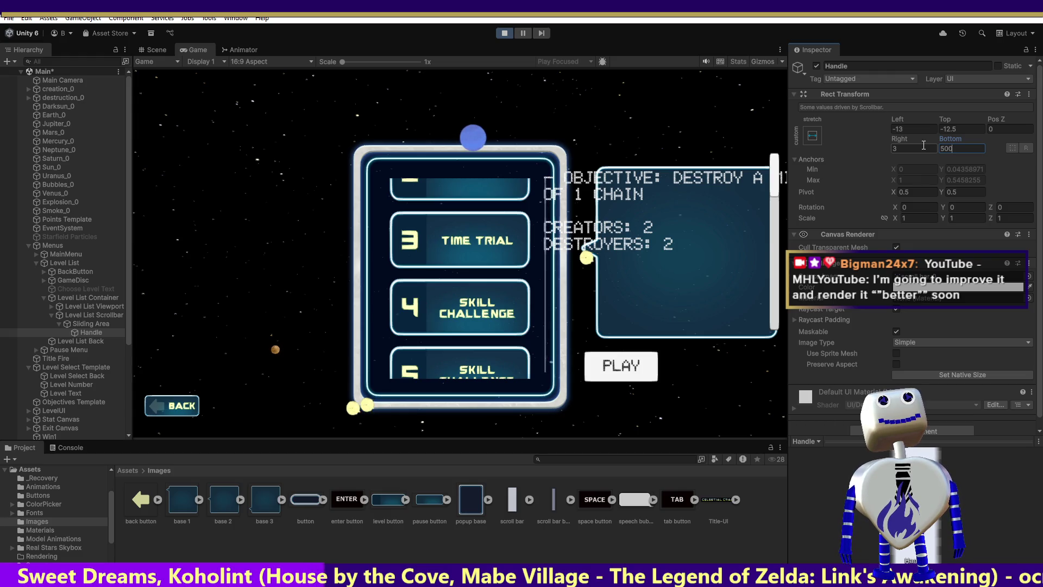
# Step: Try Handle Bottom offsets 42 and 300, settling on 275
pyautogui.press('BackSpace')
pyautogui.press('BackSpace')
pyautogui.write('42')
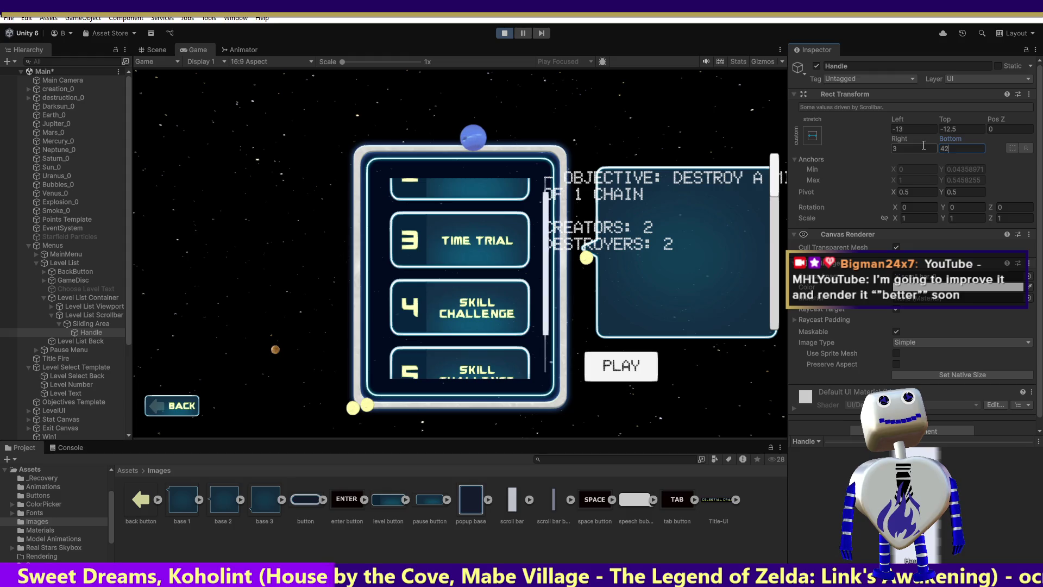
pyautogui.press('BackSpace')
pyautogui.press('BackSpace')
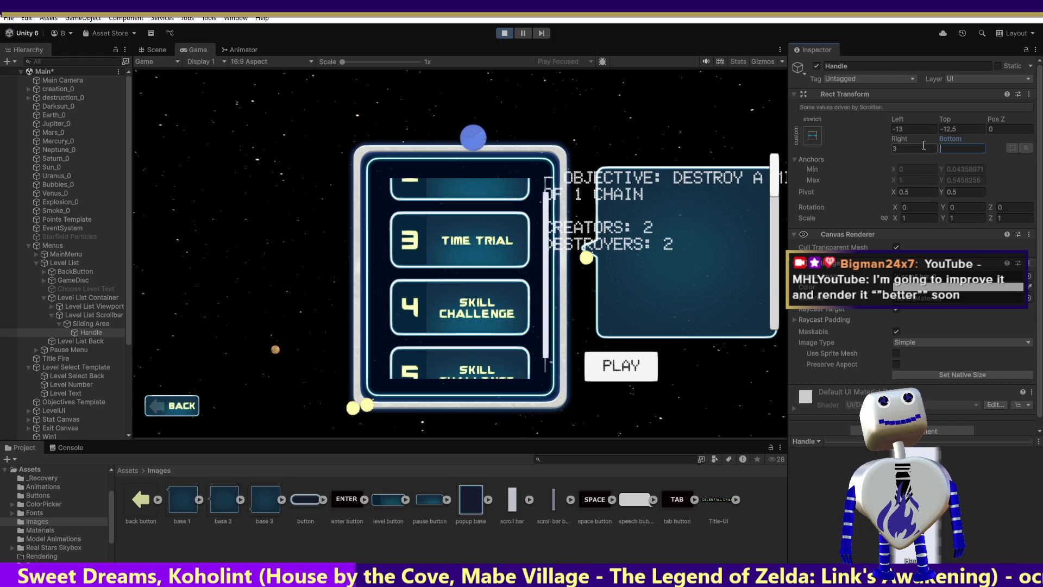
pyautogui.write('35')
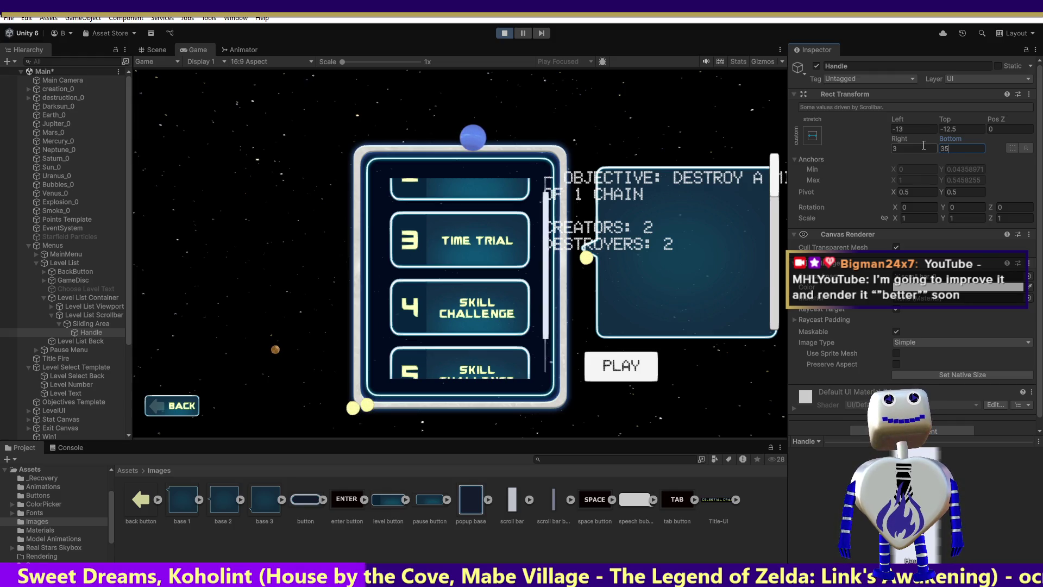
pyautogui.write('00')
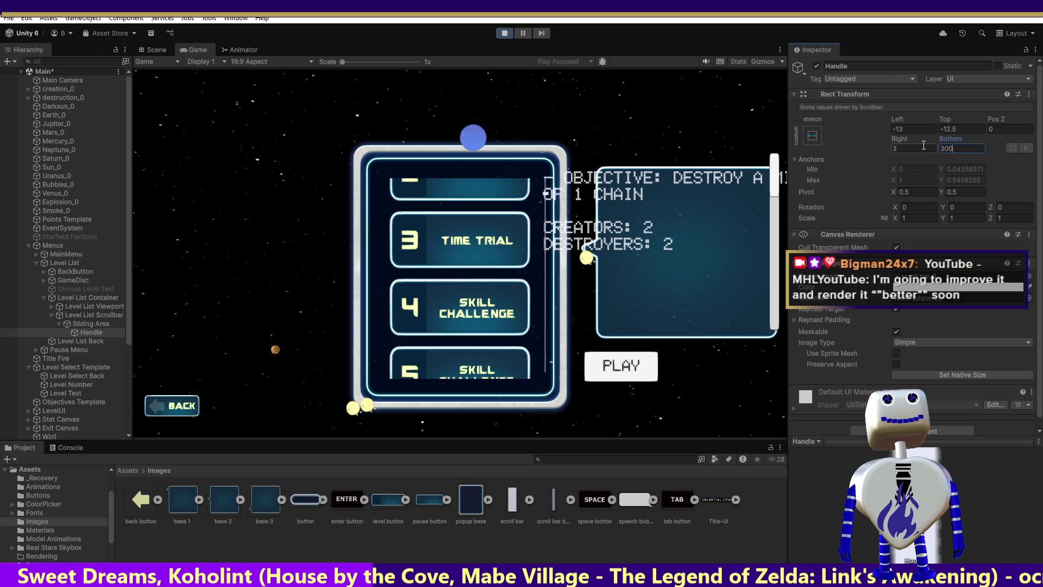
pyautogui.press('BackSpace')
pyautogui.press('BackSpace')
pyautogui.press('BackSpace')
pyautogui.write('275')
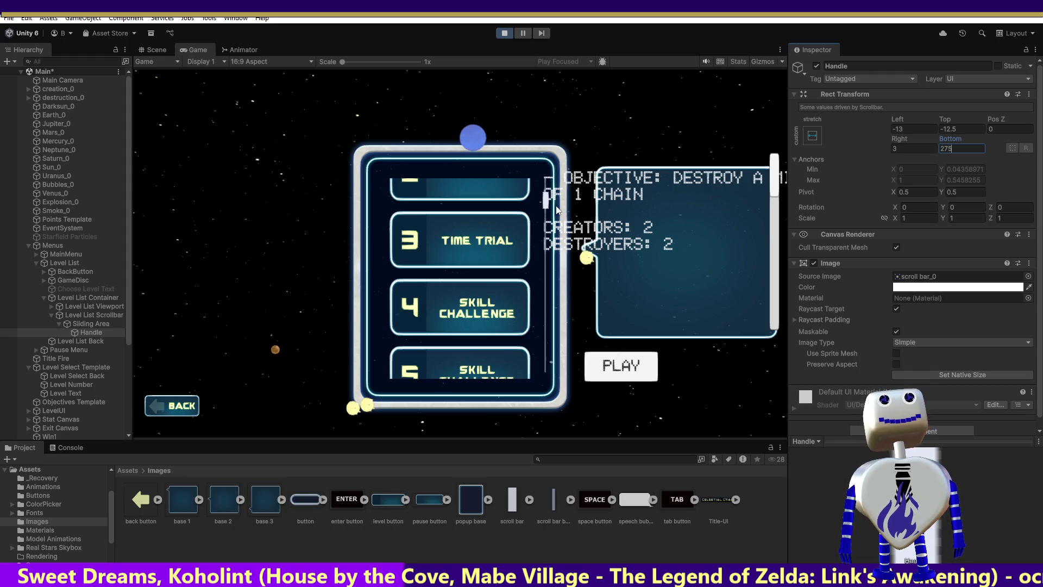
# Step: Set the Handle's Bottom offset to 1 and scroll the list down to levels 3–5
pyautogui.moveTo(545, 202); pyautogui.dragTo(543, 188)
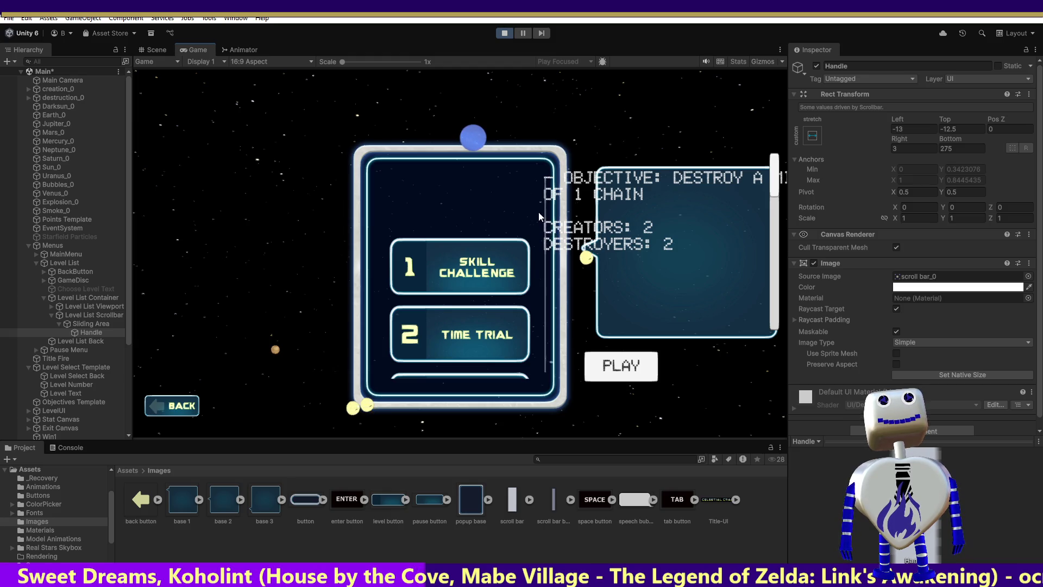
pyautogui.moveTo(477, 277)
pyautogui.mouseDown()
pyautogui.moveTo(481, 85)
pyautogui.moveTo(547, 218)
pyautogui.moveTo(483, 302)
pyautogui.moveTo(516, 311)
pyautogui.moveTo(513, 19)
pyautogui.moveTo(787, 136)
pyautogui.moveTo(901, 163)
pyautogui.mouseUp()
pyautogui.click(961, 148)
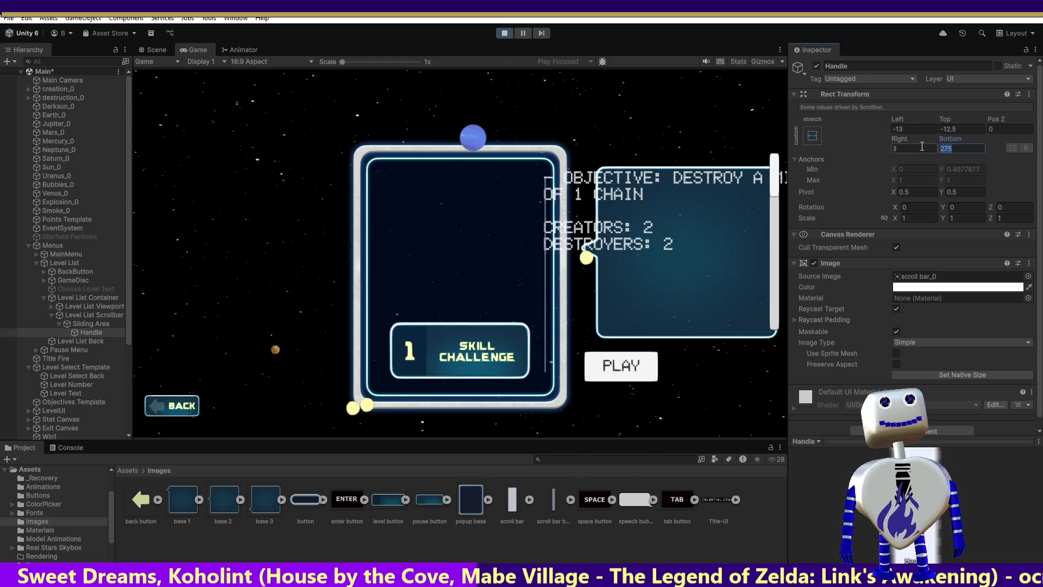
pyautogui.write('1')
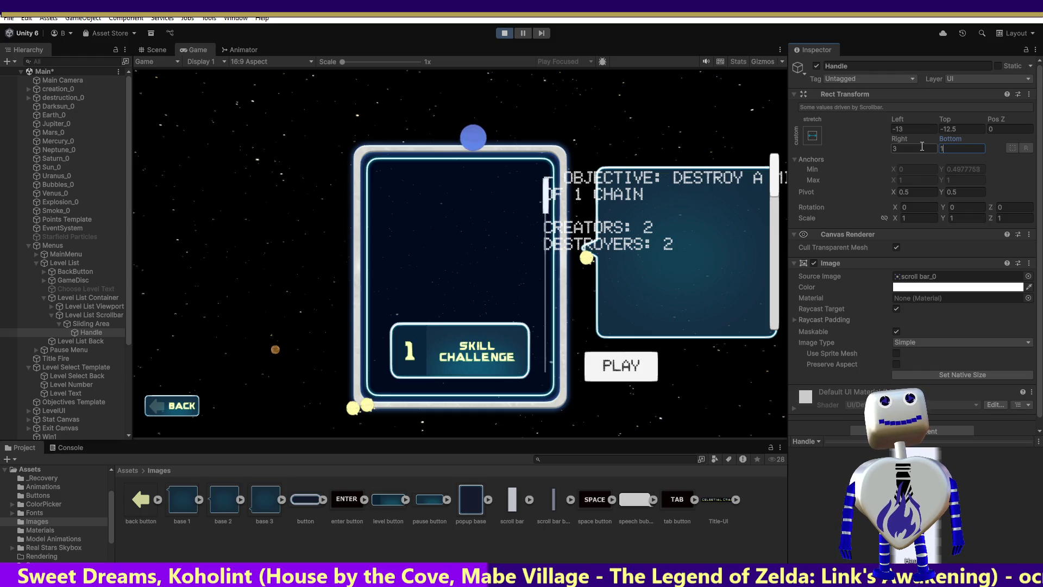
pyautogui.moveTo(549, 189); pyautogui.dragTo(546, 368)
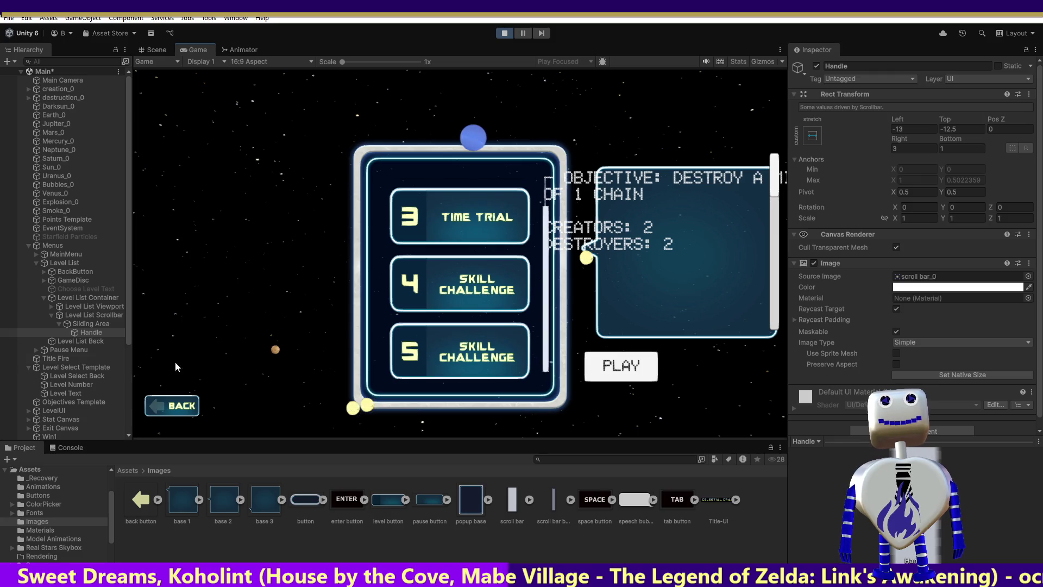
# Step: Set the Sliding Area's Top inset to 0 and scroll the list back to level 1
pyautogui.click(93, 325)
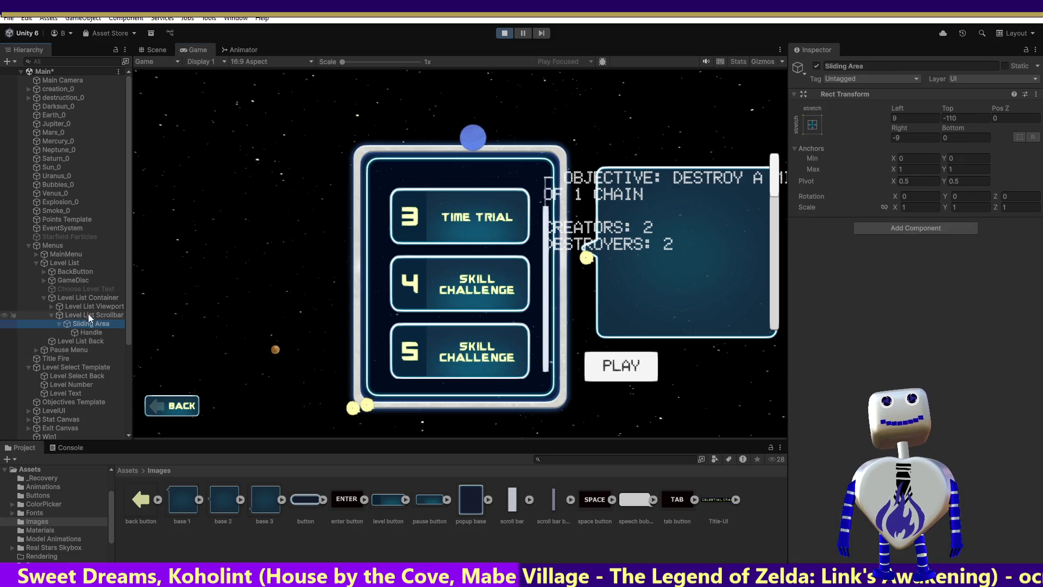
pyautogui.click(949, 119)
pyautogui.write('0')
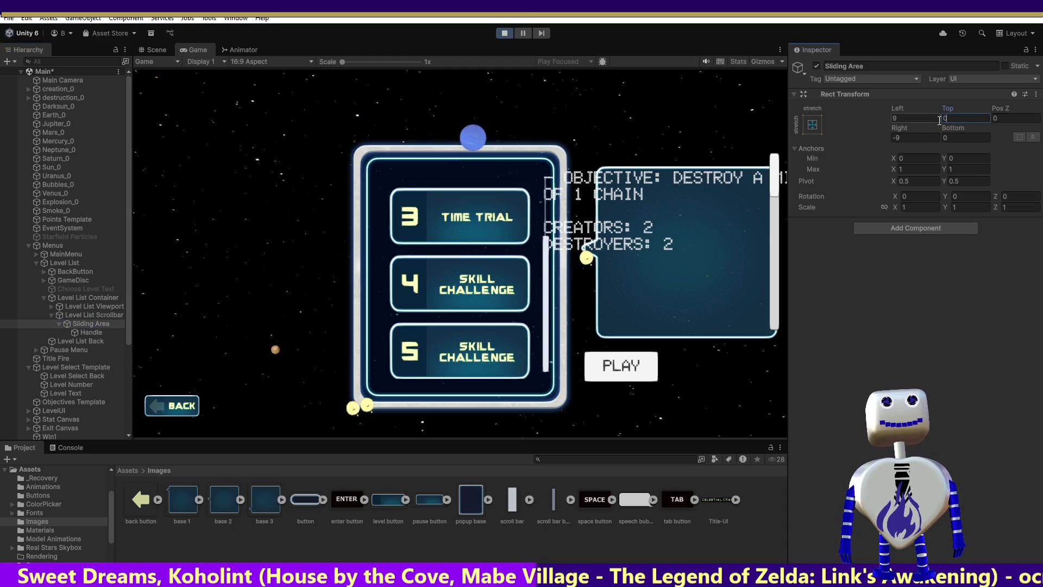
pyautogui.moveTo(542, 288); pyautogui.dragTo(542, 92)
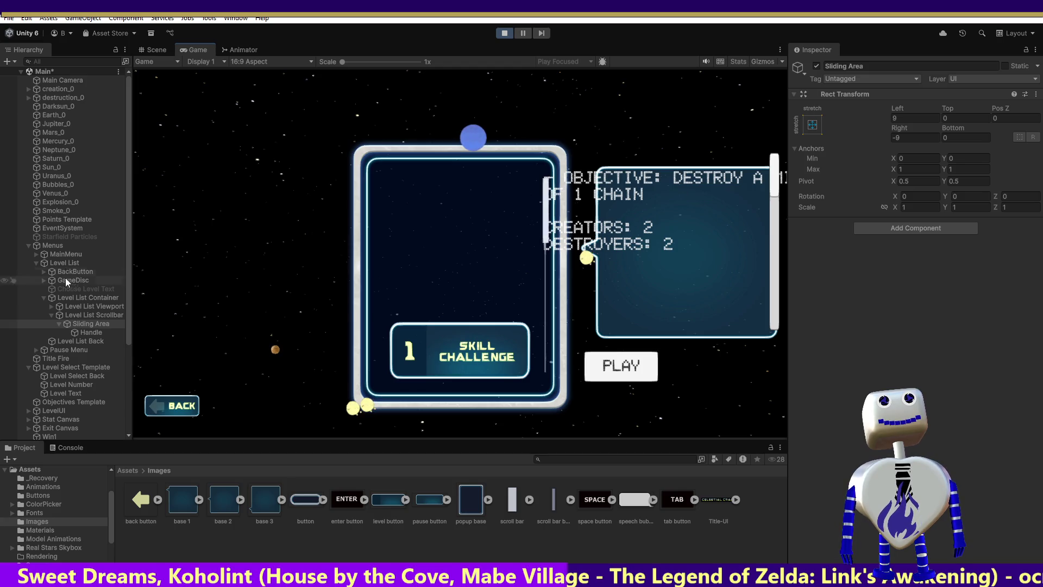
pyautogui.click(101, 315)
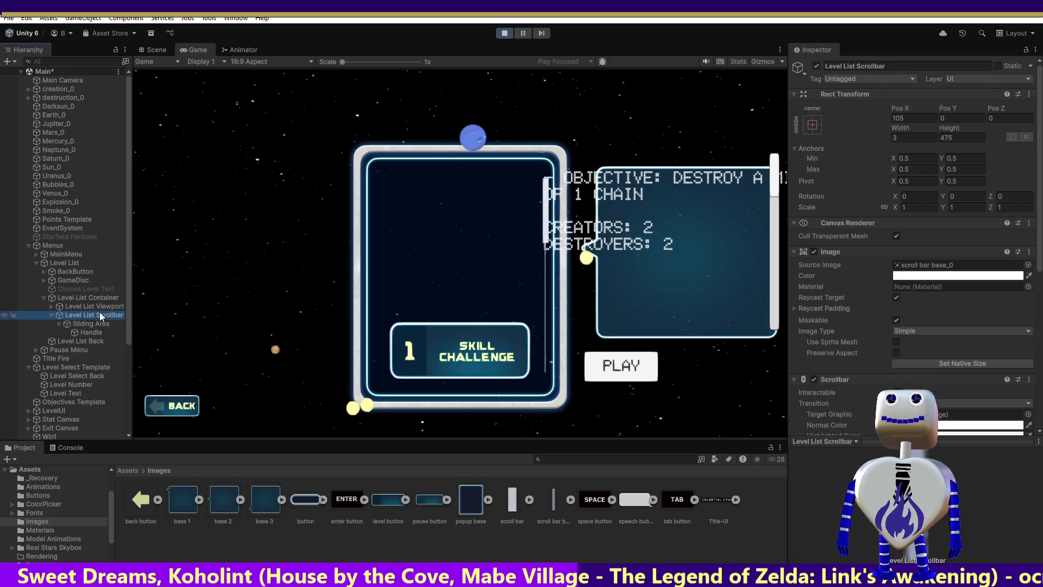
# Step: Stop the game, set the Level List Viewport height to 500, and run it again
pyautogui.click(99, 307)
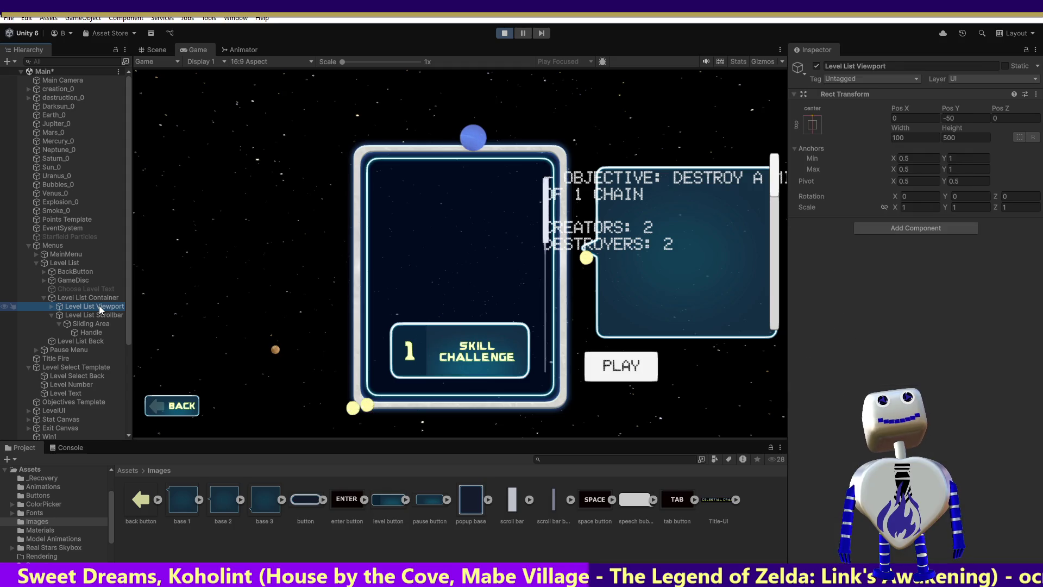
pyautogui.click(500, 33)
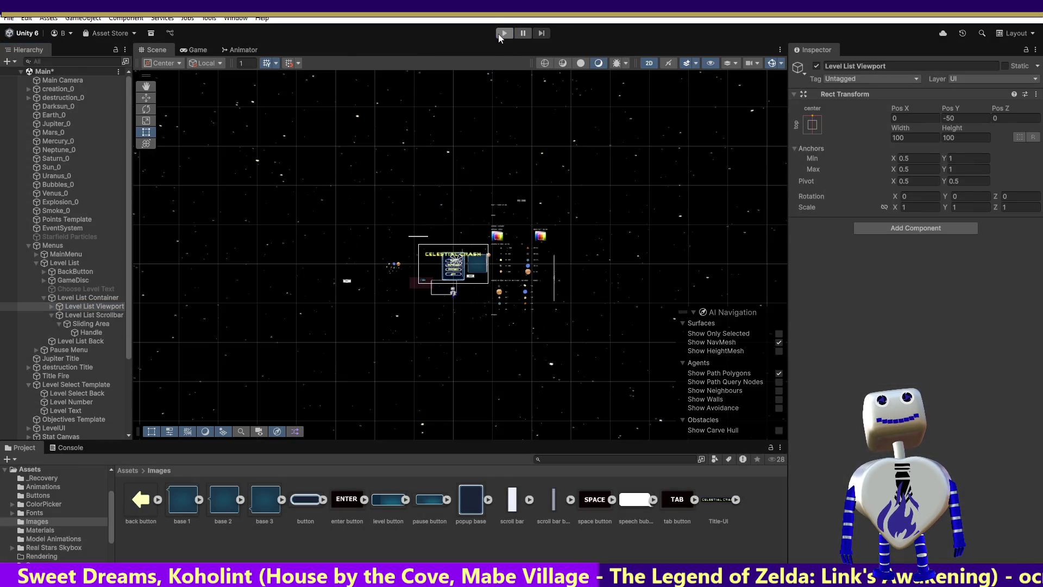
pyautogui.click(948, 138)
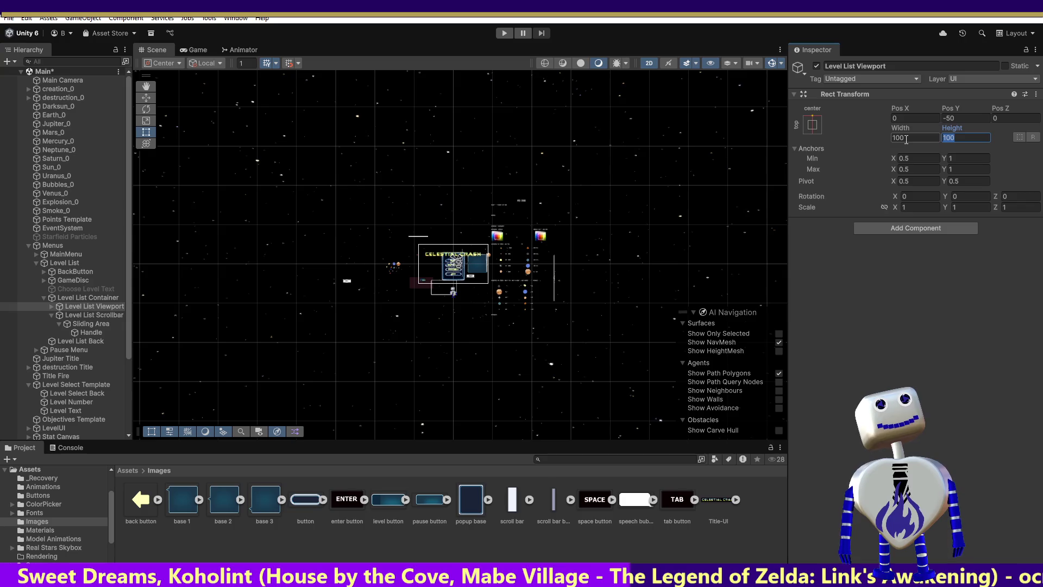
pyautogui.write('500')
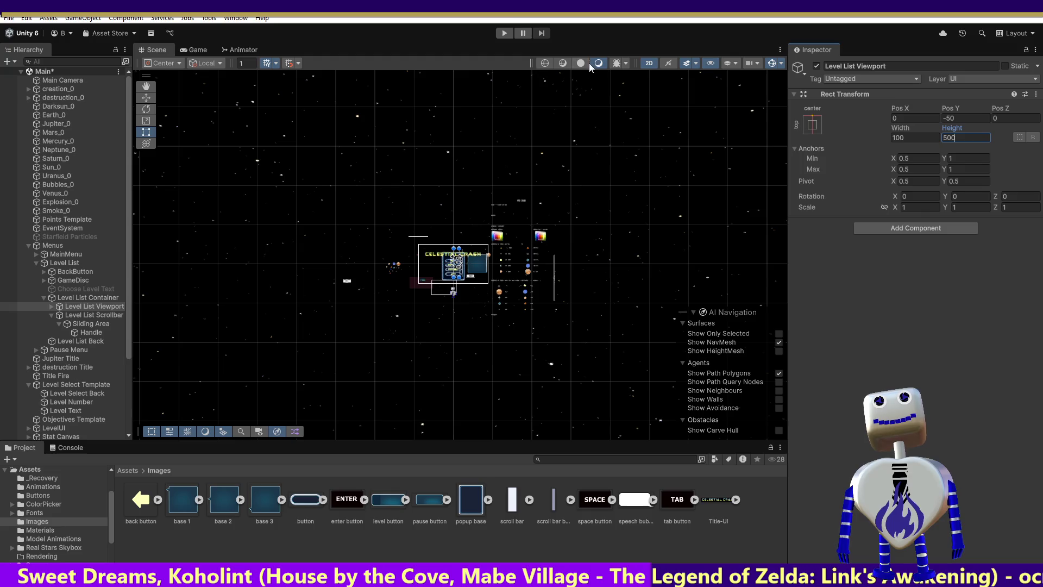
pyautogui.click(504, 33)
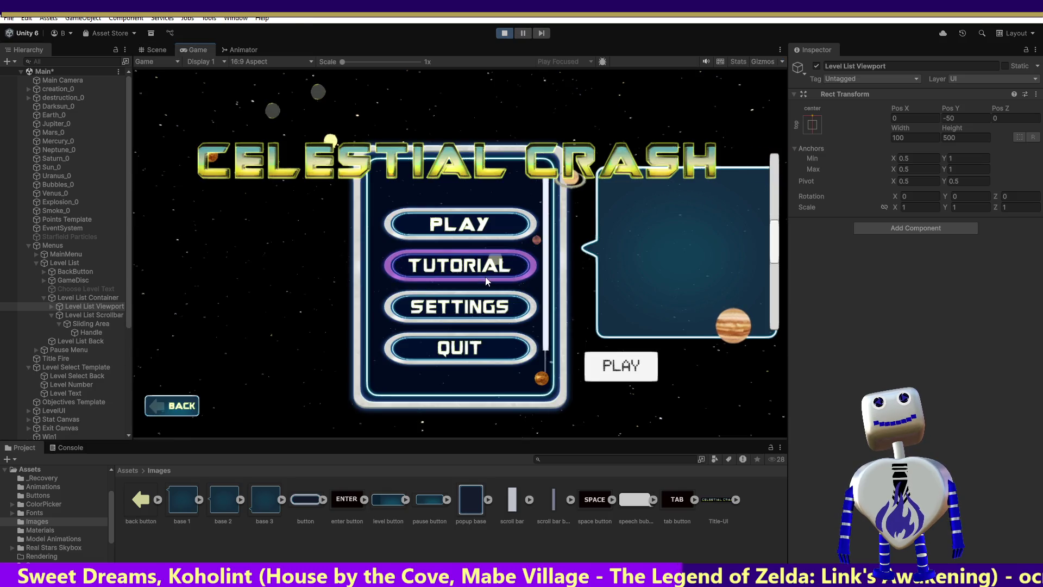
# Step: Open the level list, scroll it, and nudge the Sliding Area's inset before stopping the game
pyautogui.click(466, 213)
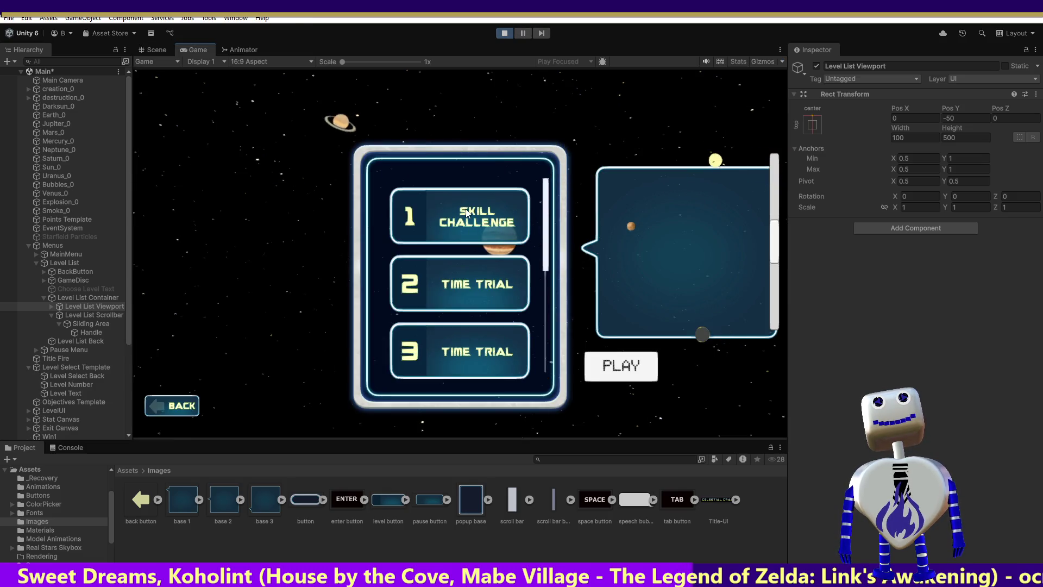
pyautogui.scroll(3, 546, 195)
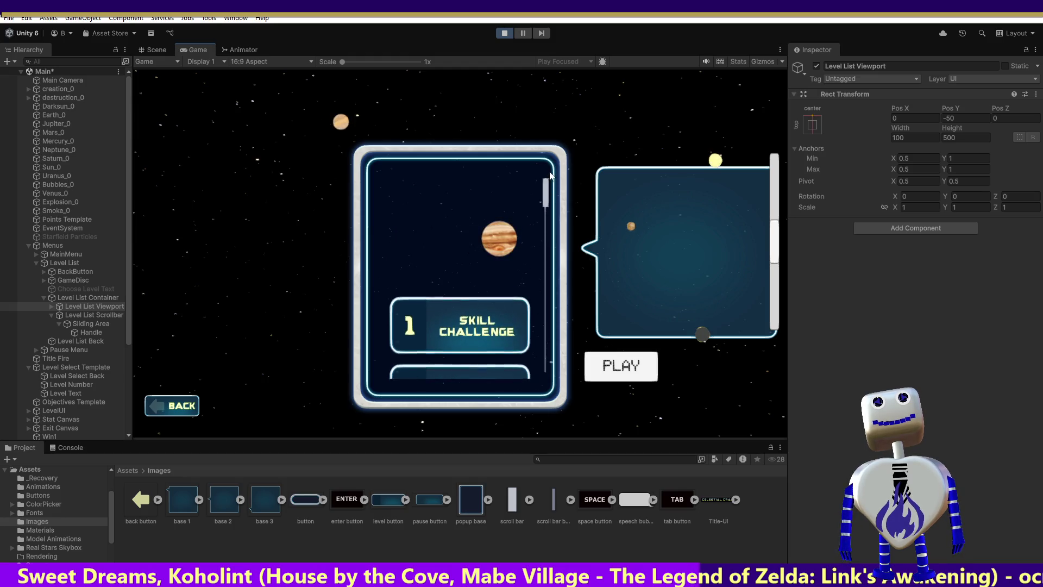
pyautogui.scroll(-3, 549, 244)
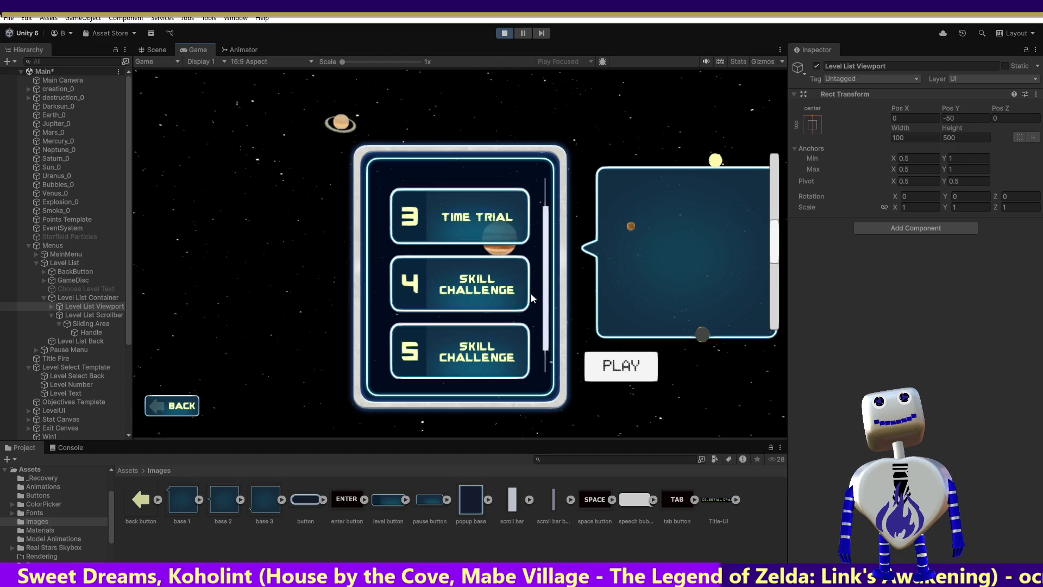
pyautogui.click(91, 324)
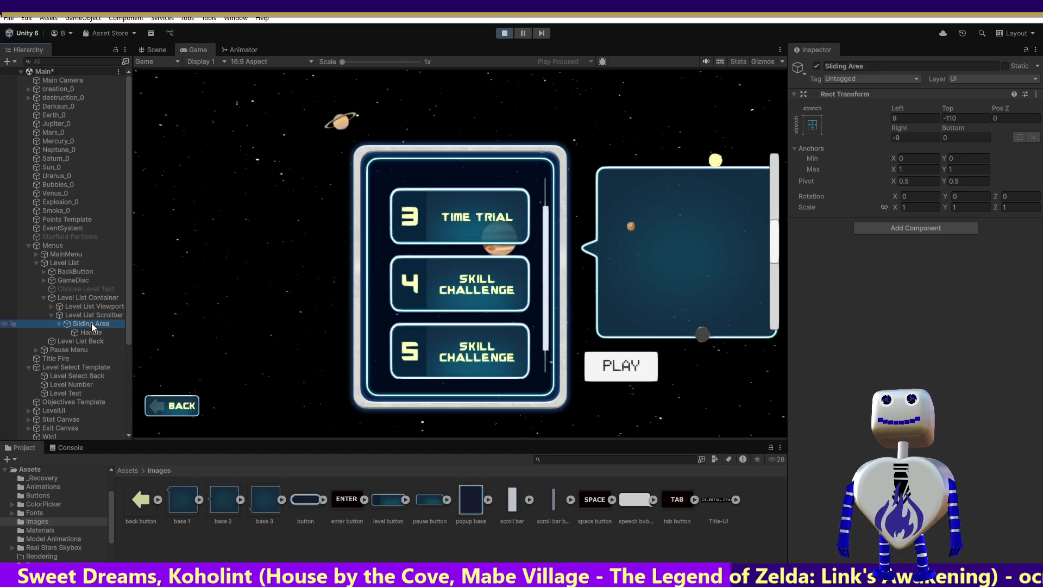
pyautogui.moveTo(951, 129); pyautogui.dragTo(960, 124)
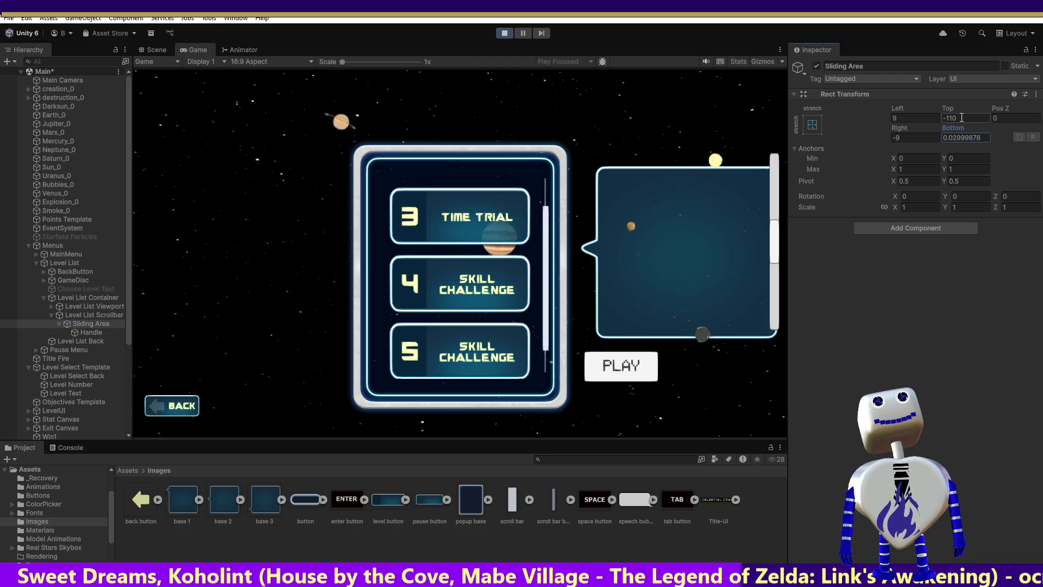
pyautogui.click(504, 34)
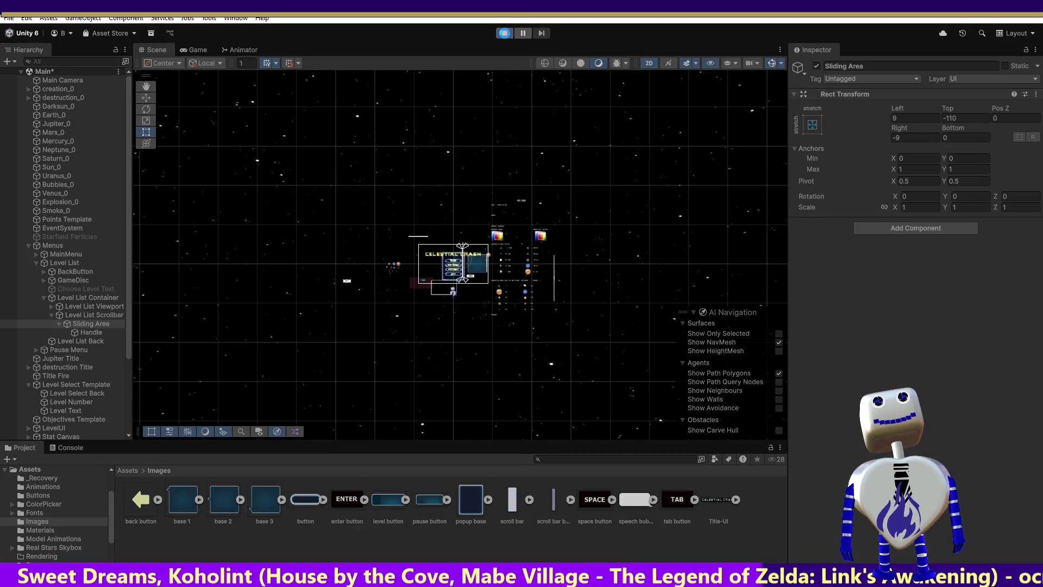
# Step: Rerun the game, open the level list, and set the Sliding Area's Top inset to 0
pyautogui.click(505, 33)
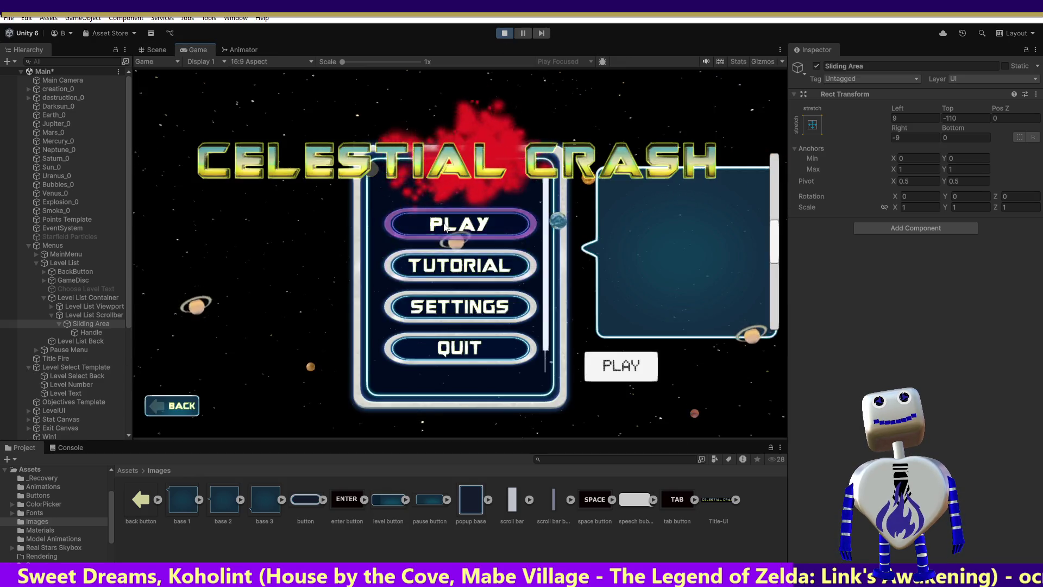
pyautogui.click(444, 227)
pyautogui.click(956, 136)
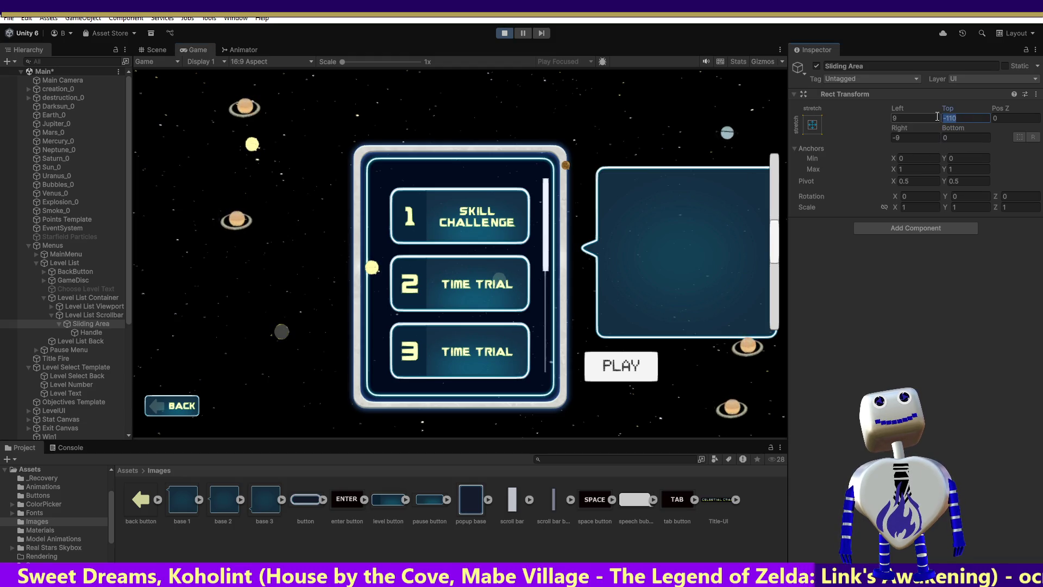
pyautogui.write('0')
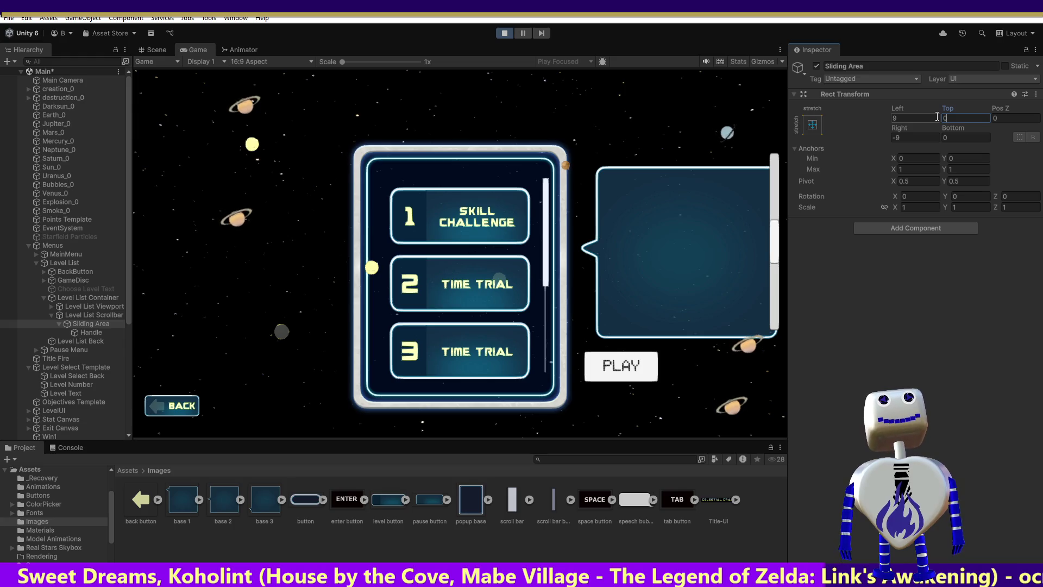
pyautogui.click(86, 332)
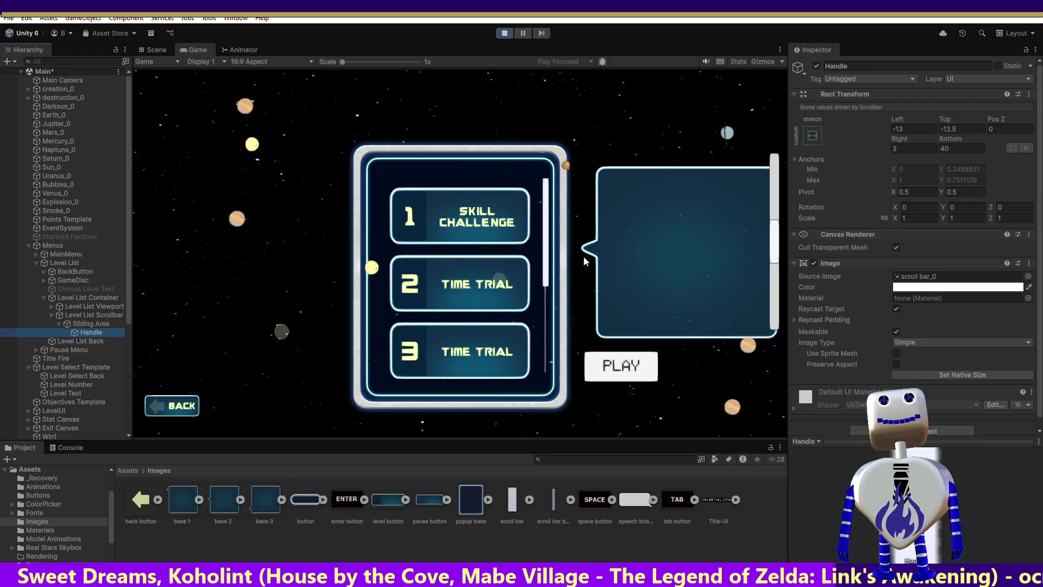
# Step: Adjust the Handle's Bottom offset and scroll the level list to check the handle size
pyautogui.click(939, 148)
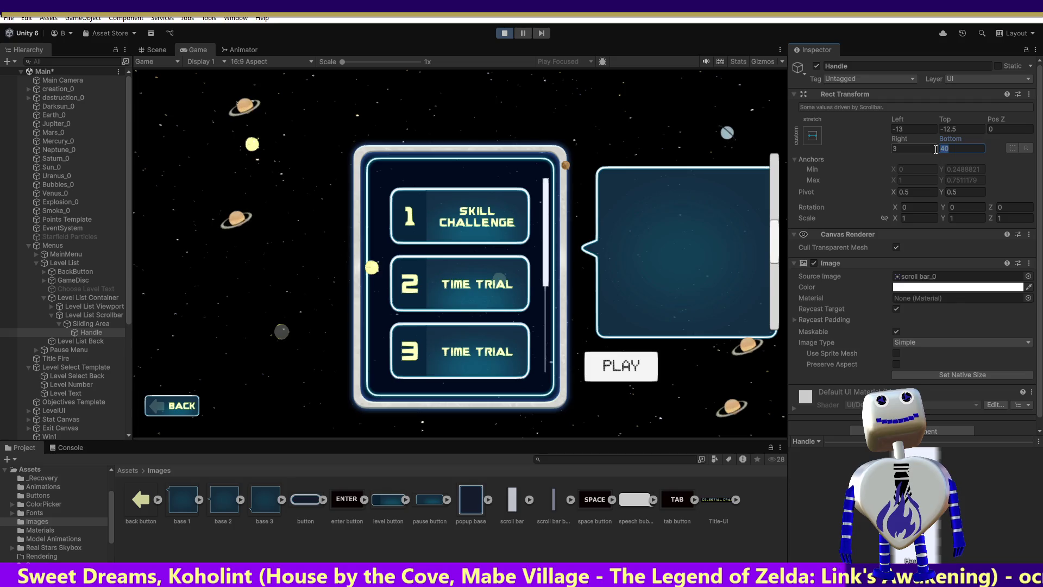
pyautogui.write('20')
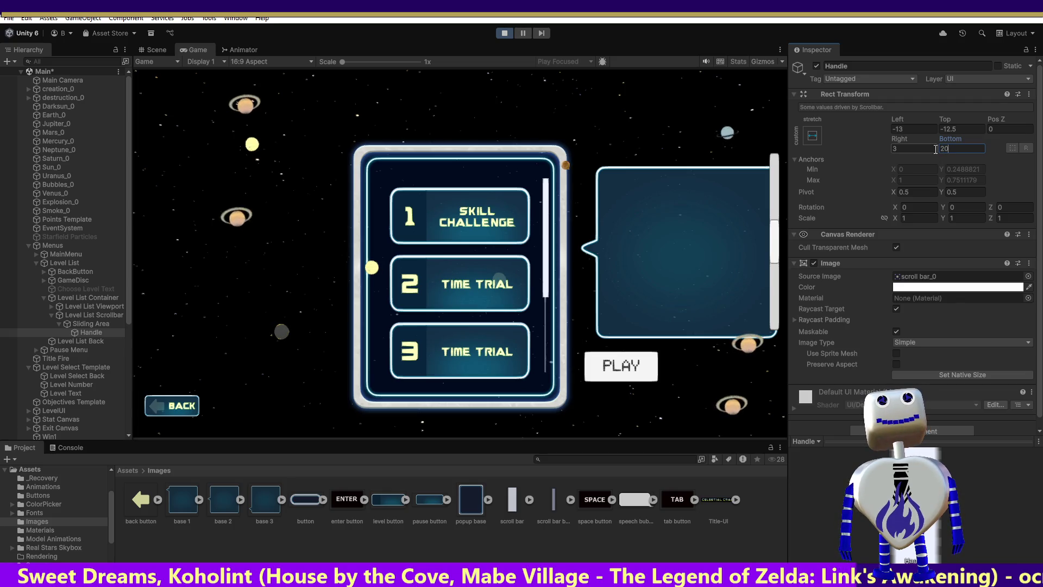
pyautogui.press('BackSpace')
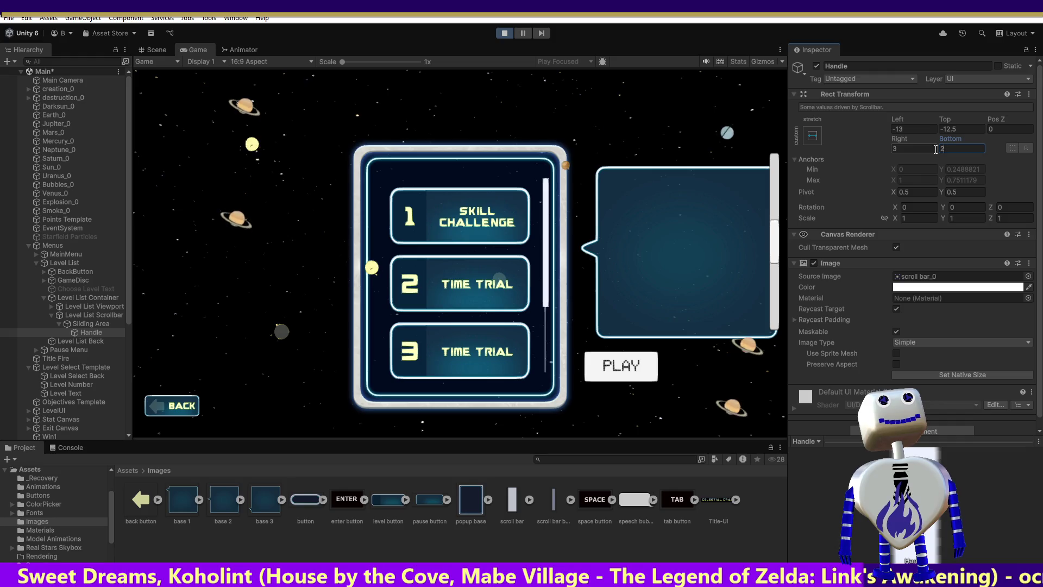
pyautogui.press('BackSpace')
pyautogui.write('0')
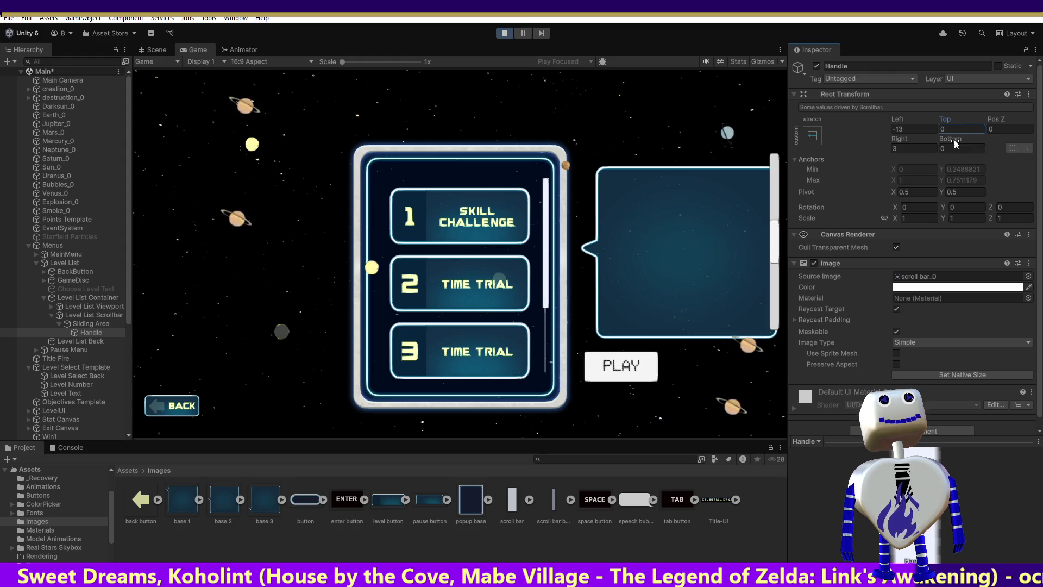
pyautogui.moveTo(551, 214)
pyautogui.mouseDown()
pyautogui.moveTo(551, 407)
pyautogui.moveTo(550, 115)
pyautogui.mouseUp()
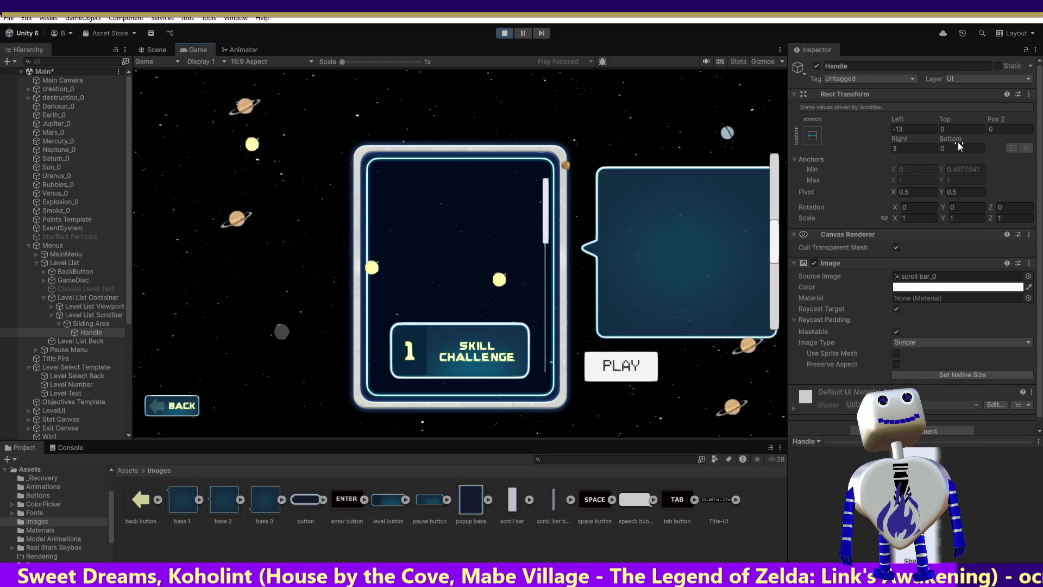
# Step: Restart the game, open the level list, and set the Handle's Bottom offset to 100
pyautogui.click(505, 33)
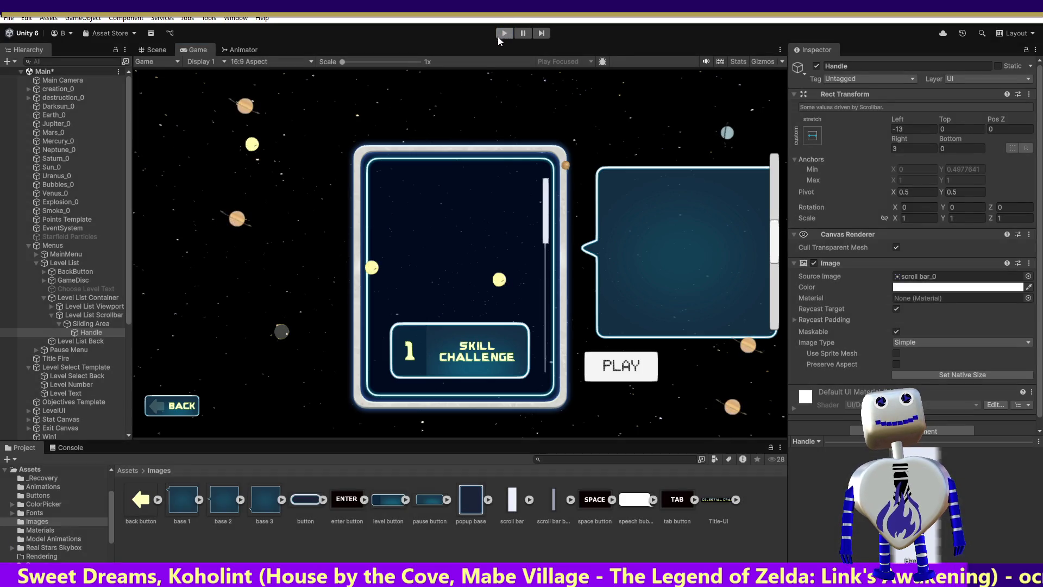
pyautogui.click(502, 33)
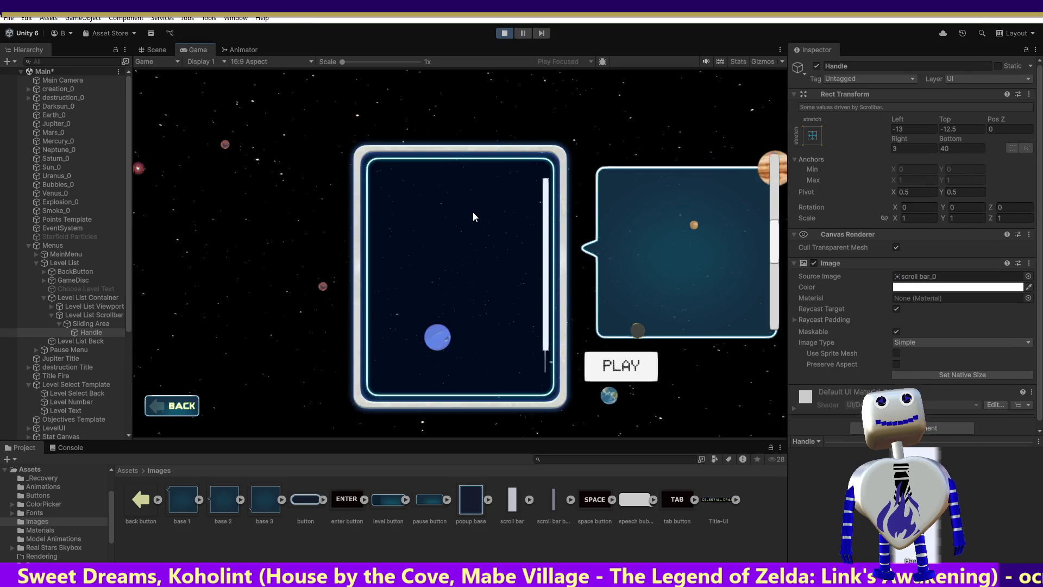
pyautogui.click(475, 218)
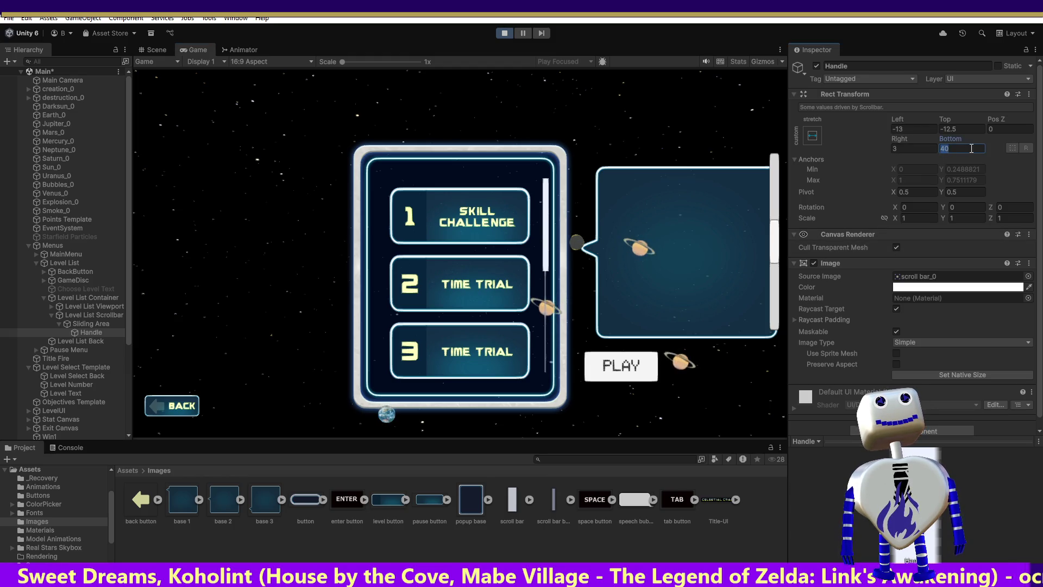
pyautogui.write('100')
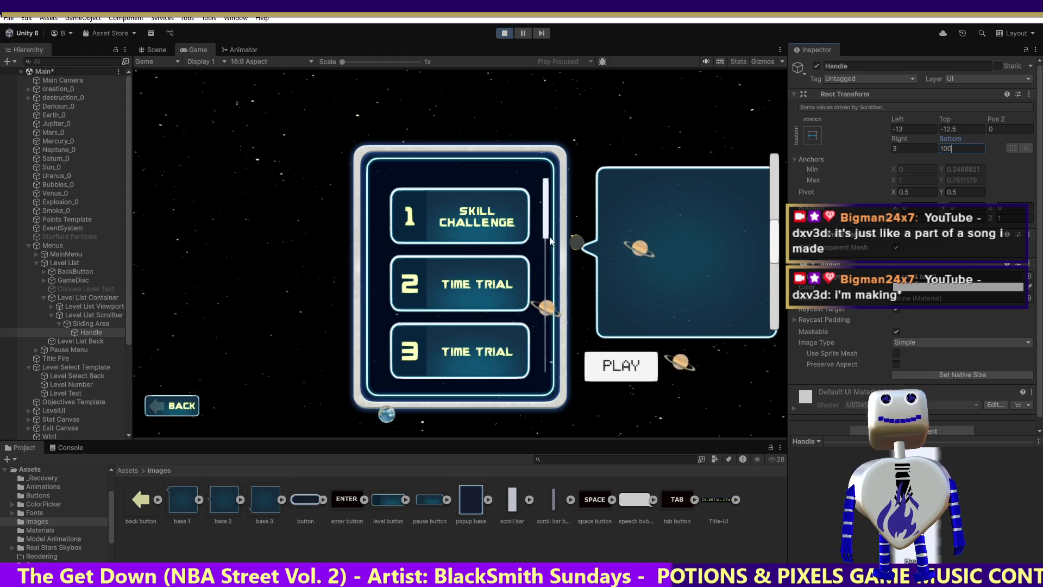
# Step: Scroll the running level list up and down to check it reaches levels 3–5 and the handle follows
pyautogui.scroll(3, 543, 204)
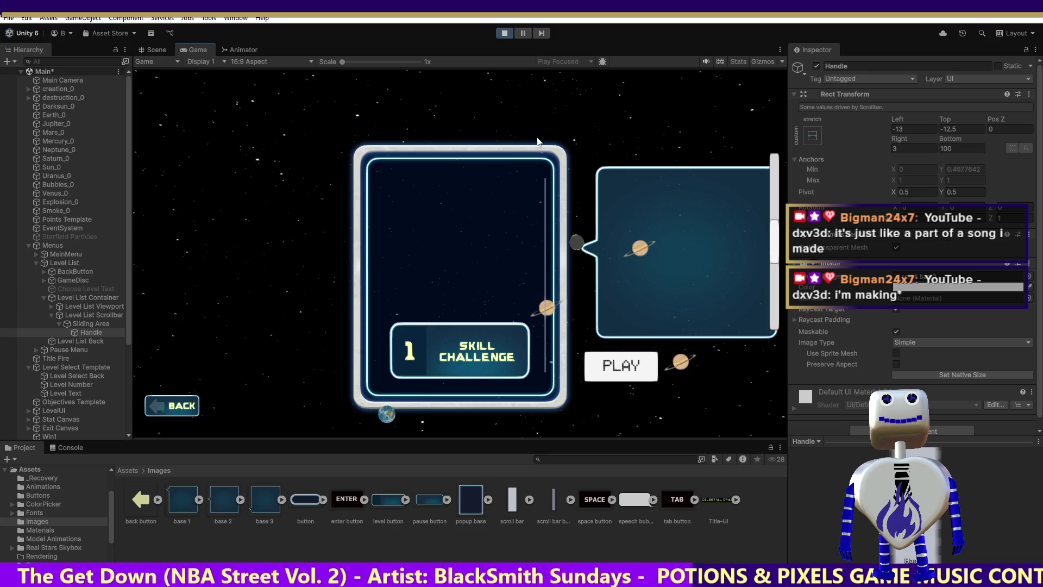
pyautogui.scroll(-5, 538, 174)
pyautogui.scroll(5, 549, 184)
pyautogui.scroll(3, 567, 196)
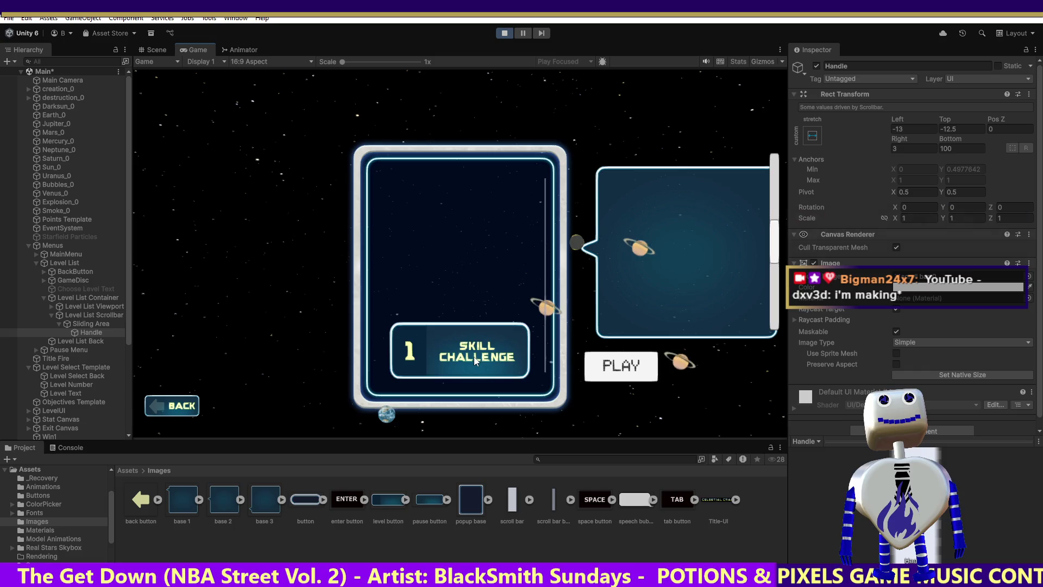
pyautogui.scroll(-5, 536, 209)
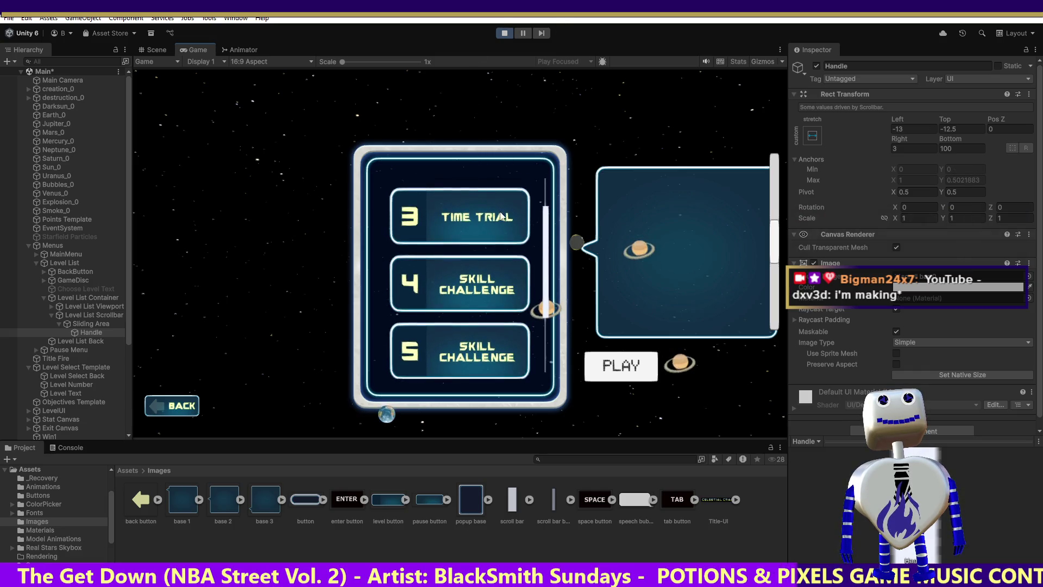
pyautogui.scroll(-3, 475, 167)
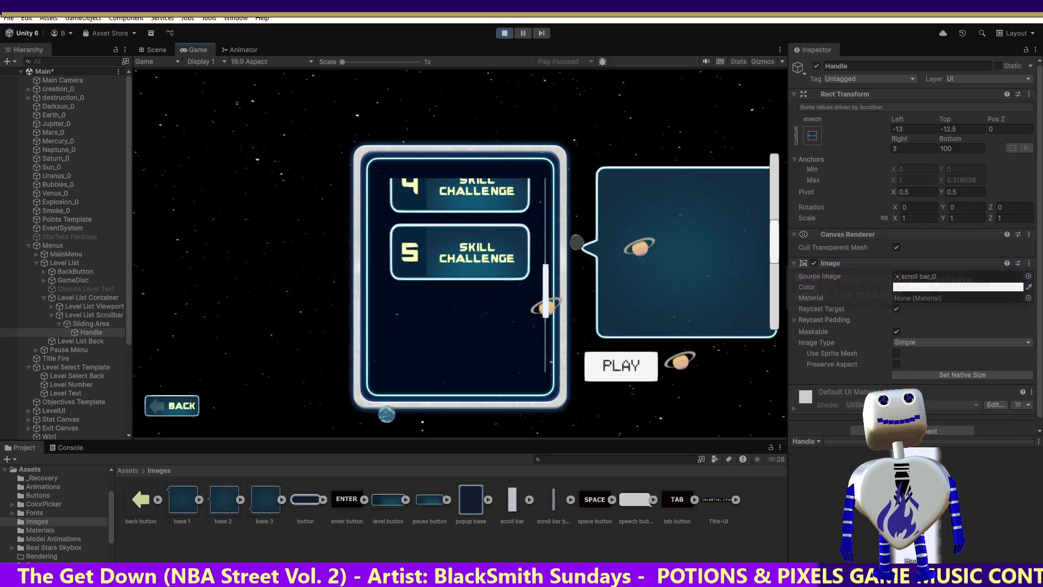
pyautogui.scroll(3, 442, 187)
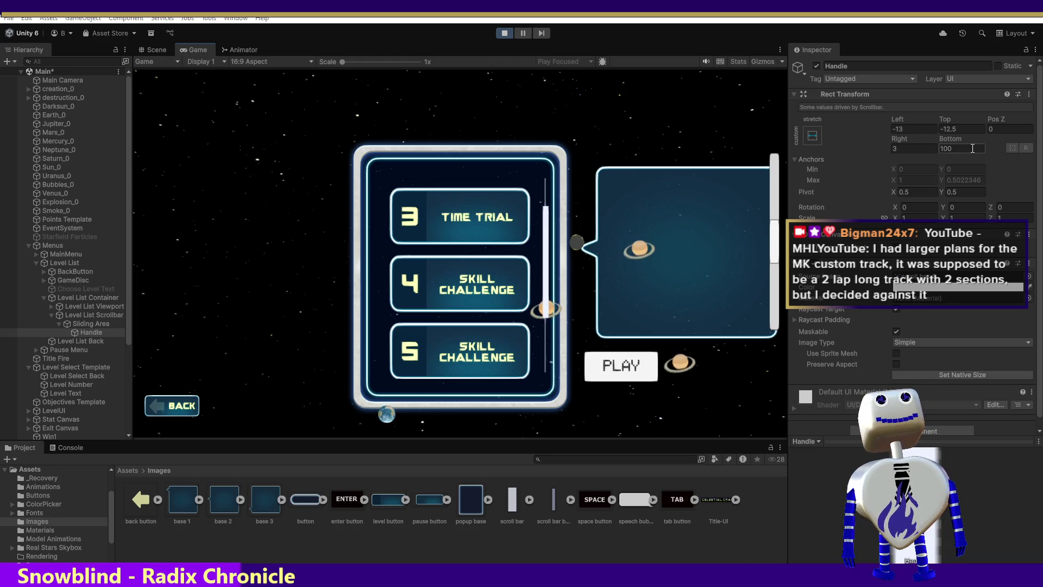
# Step: Change the Sliding Area's Top offset from -110 to 0 and scroll the list to test
pyautogui.click(946, 149)
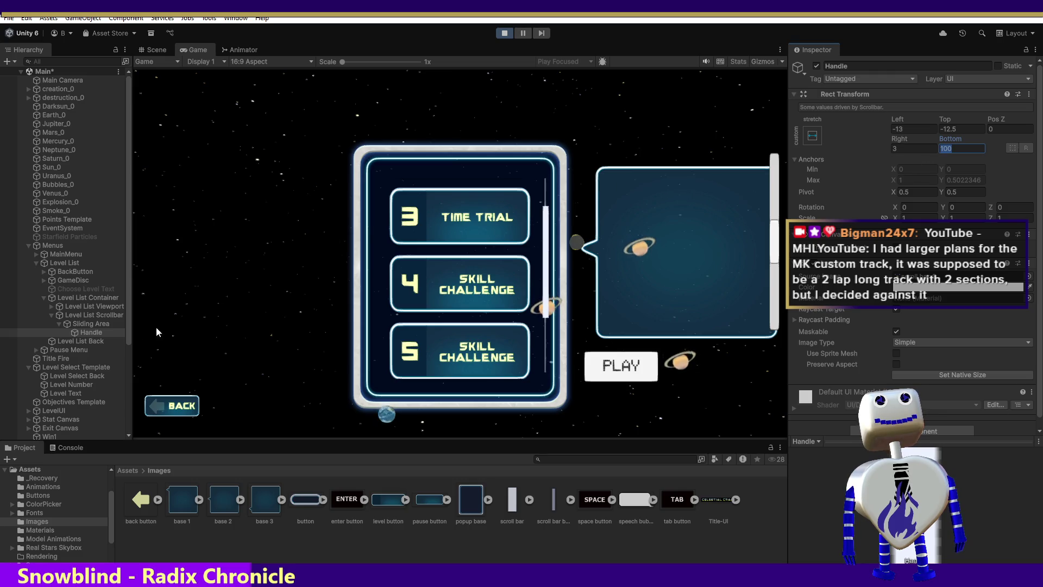
pyautogui.click(83, 331)
pyautogui.click(87, 325)
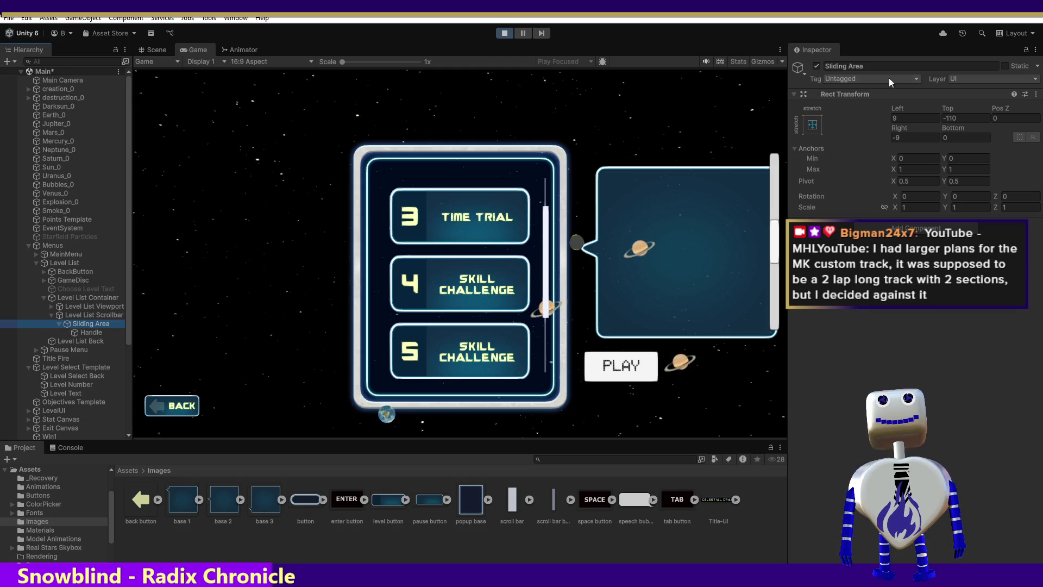
pyautogui.click(975, 119)
pyautogui.write('0')
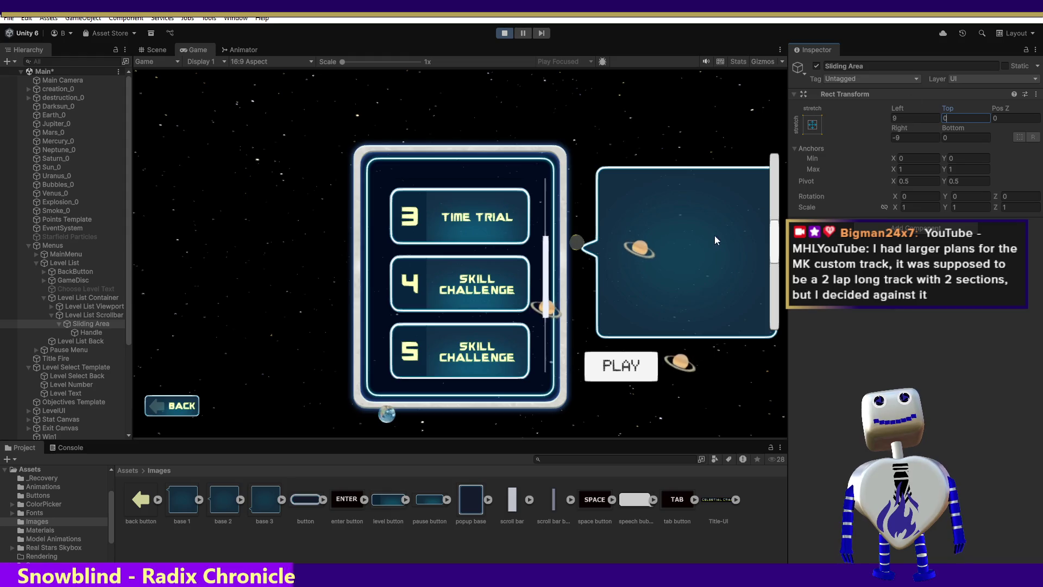
pyautogui.press('Return')
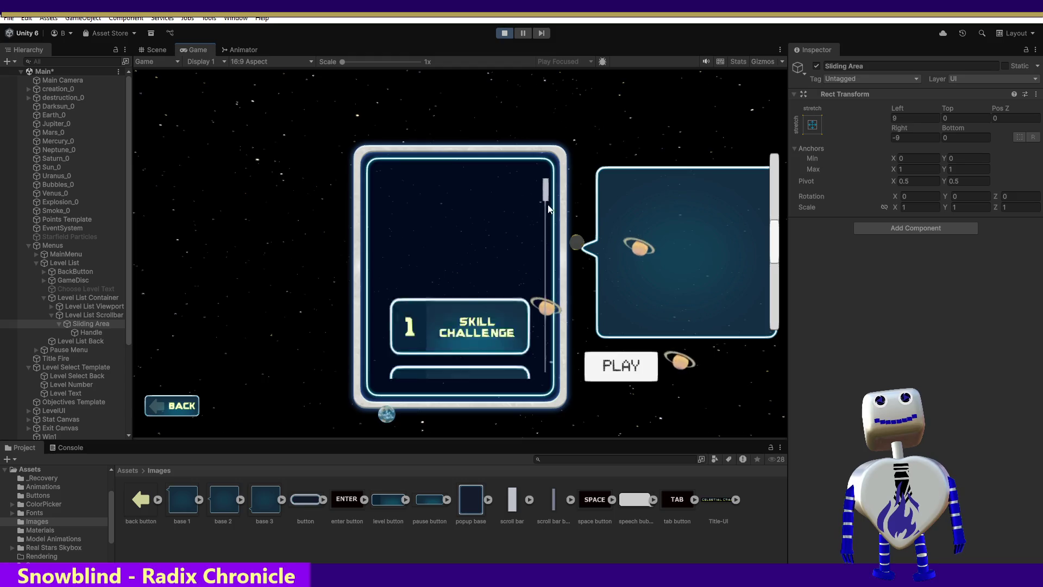
pyautogui.scroll(-3, 546, 390)
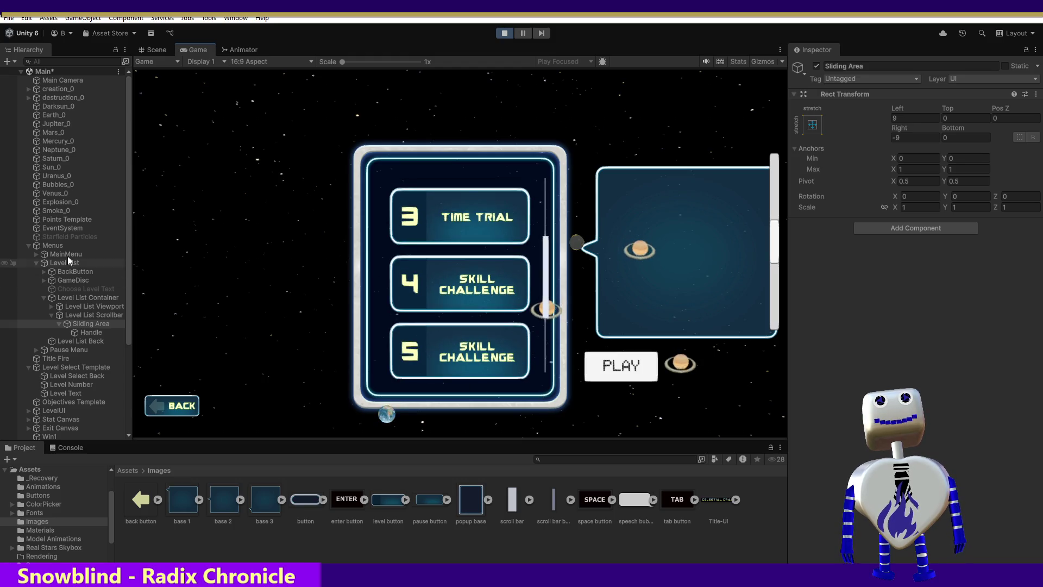
pyautogui.click(76, 330)
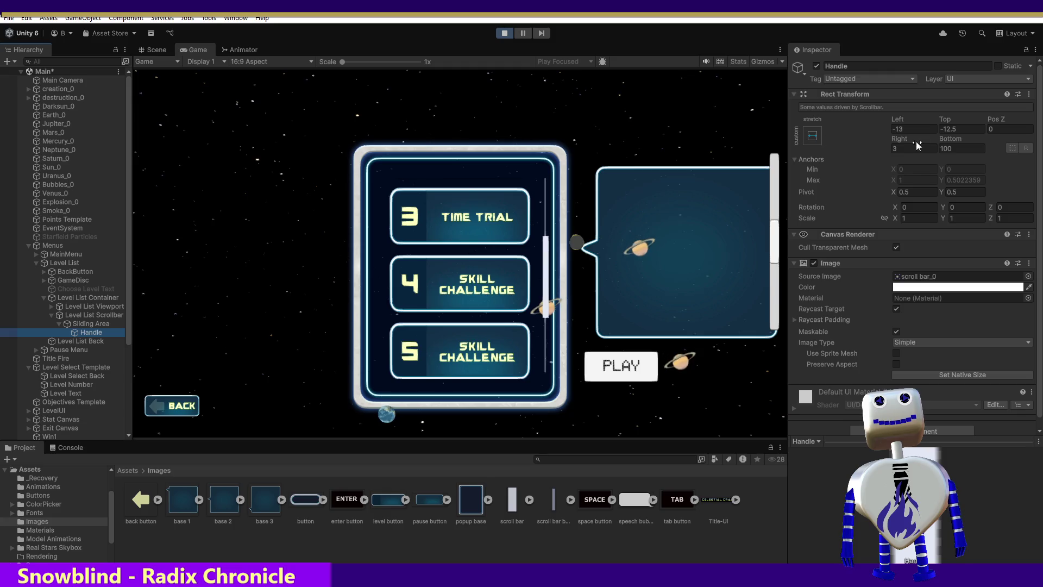
# Step: Set the scrollbar Handle's Bottom and Top offsets to 0 and drag the list to test
pyautogui.click(942, 148)
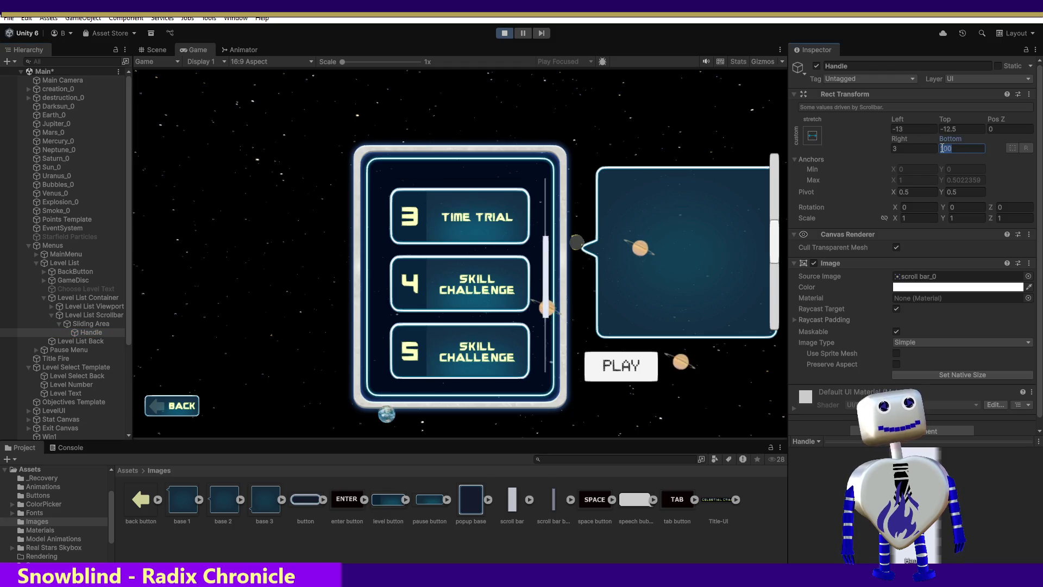
pyautogui.press('BackSpace')
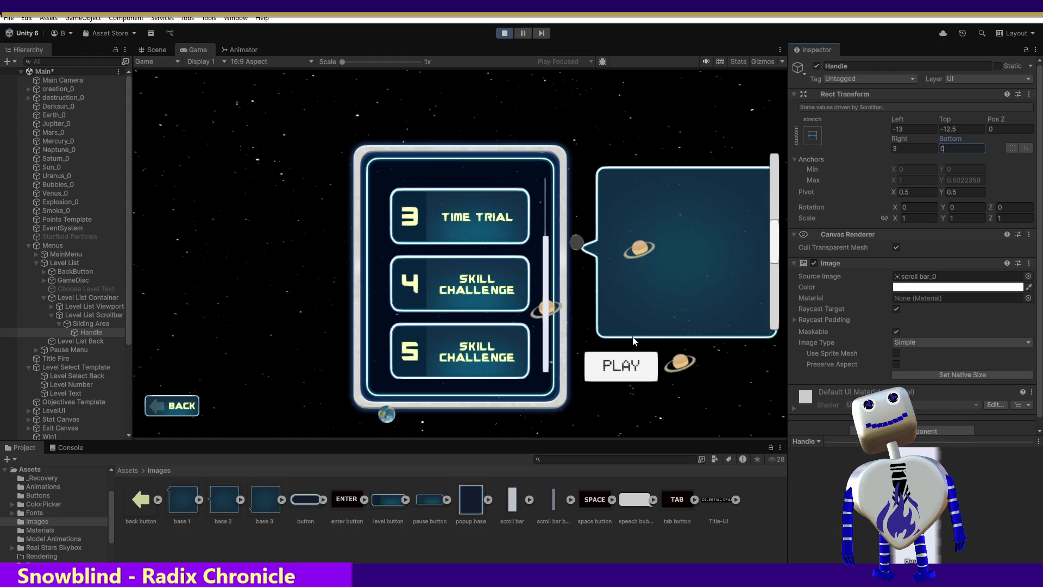
pyautogui.click(550, 211)
pyautogui.click(550, 210)
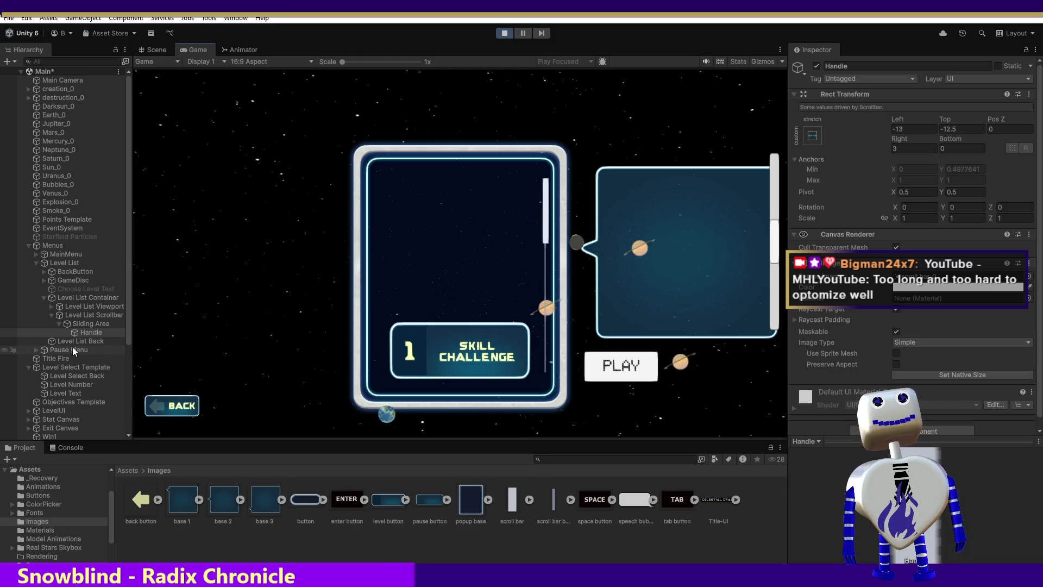
pyautogui.click(84, 332)
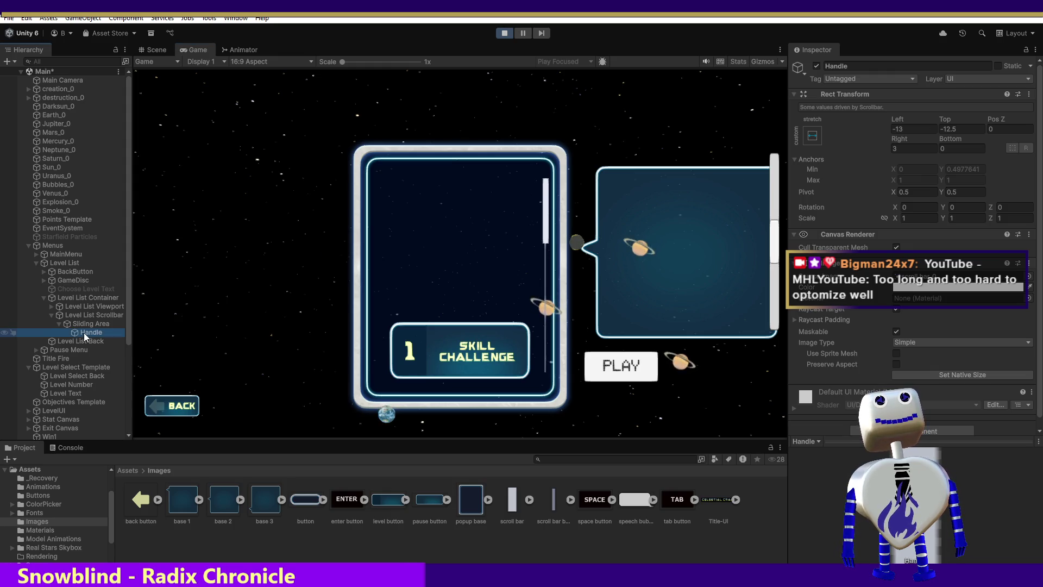
pyautogui.click(950, 128)
pyautogui.write('0')
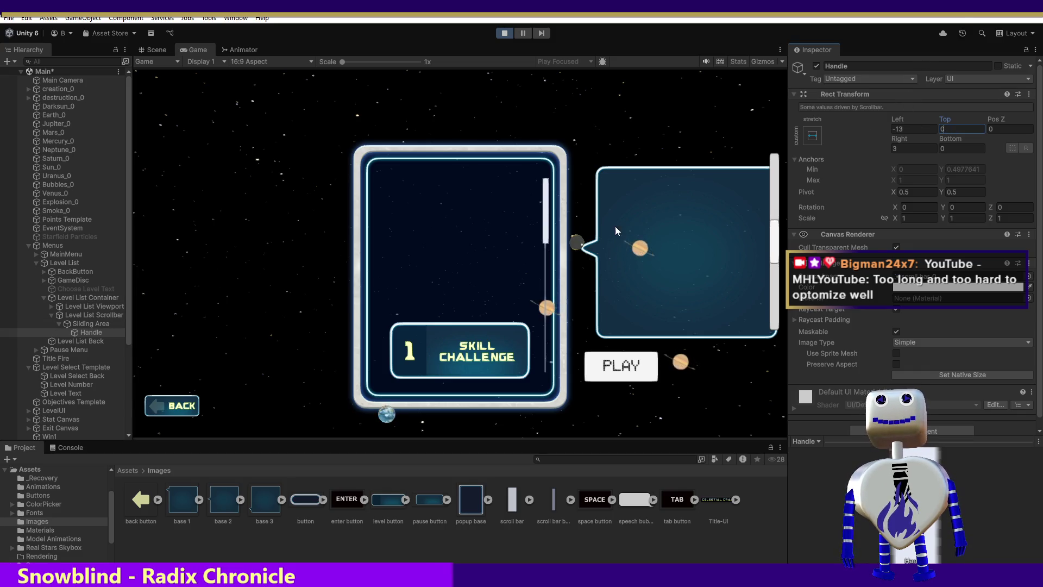
pyautogui.moveTo(556, 224); pyautogui.dragTo(541, 411)
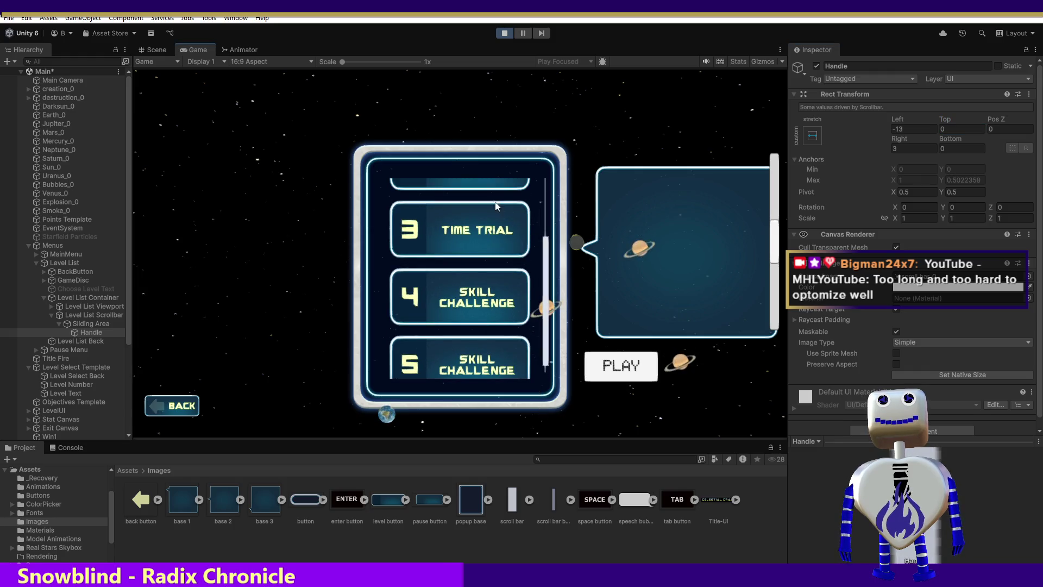
# Step: Stop and rerun the game to discard the tweaks, and reopen the level-select list
pyautogui.click(501, 34)
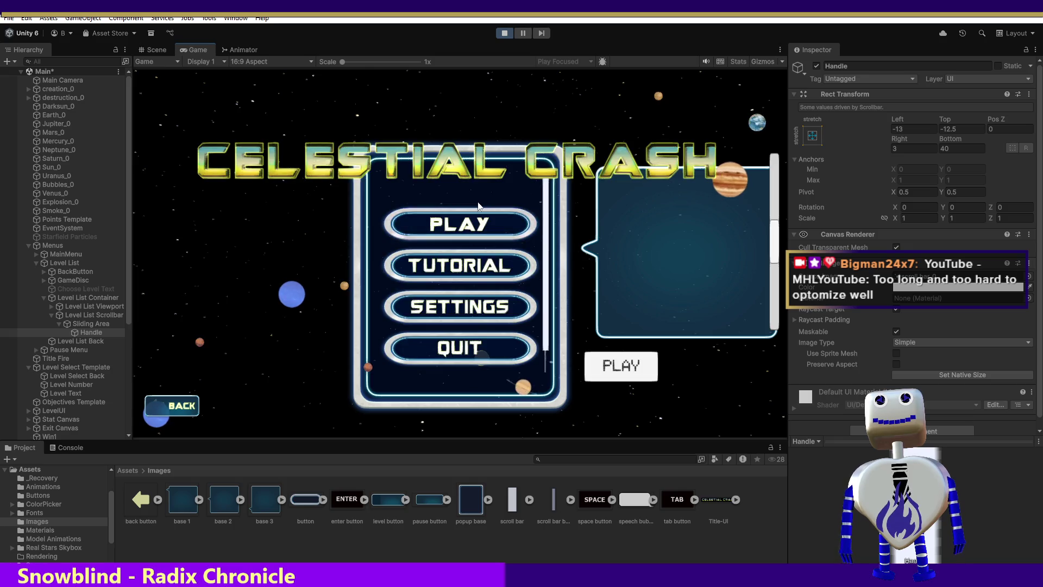
pyautogui.click(483, 222)
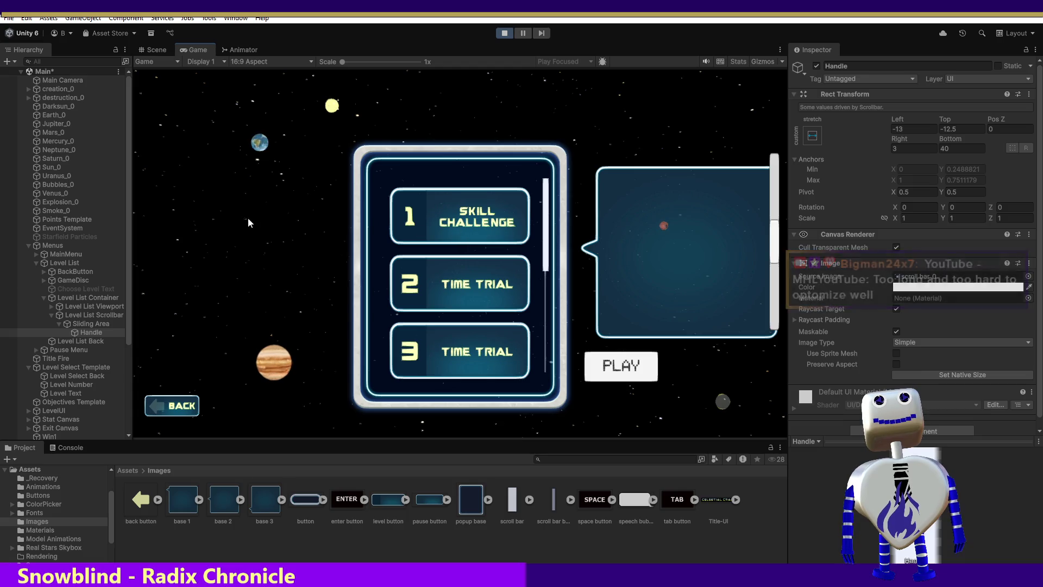
pyautogui.click(86, 324)
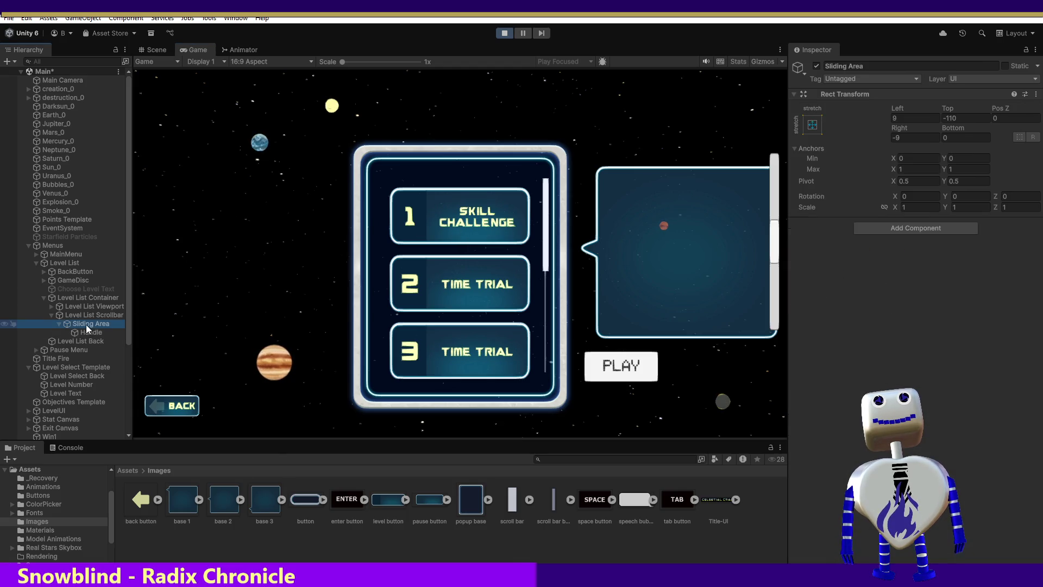
# Step: Try Sliding Area Top offsets of 0, 25 and 100, previewing the list each time
pyautogui.click(966, 116)
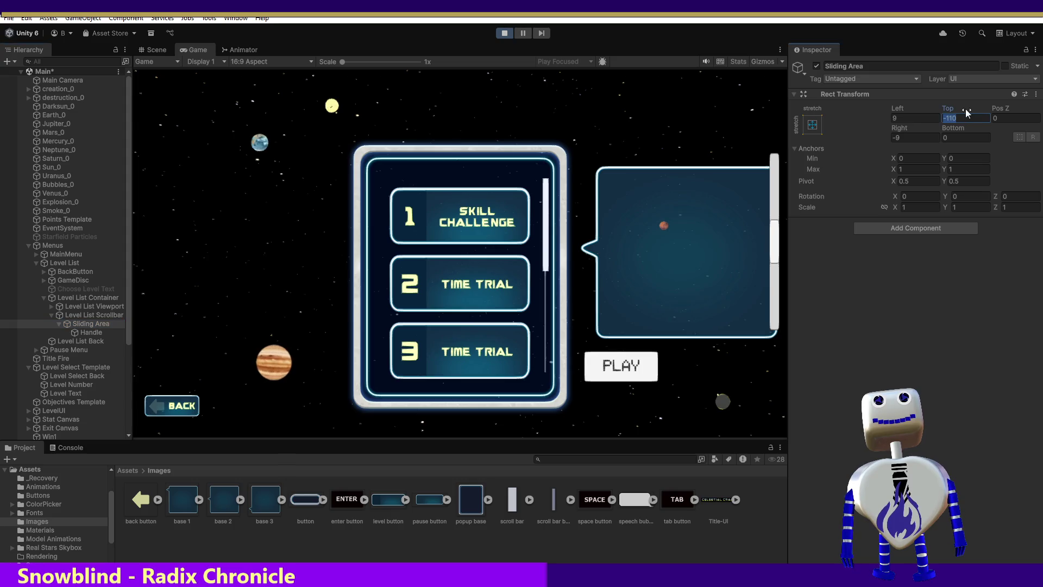
pyautogui.write('0')
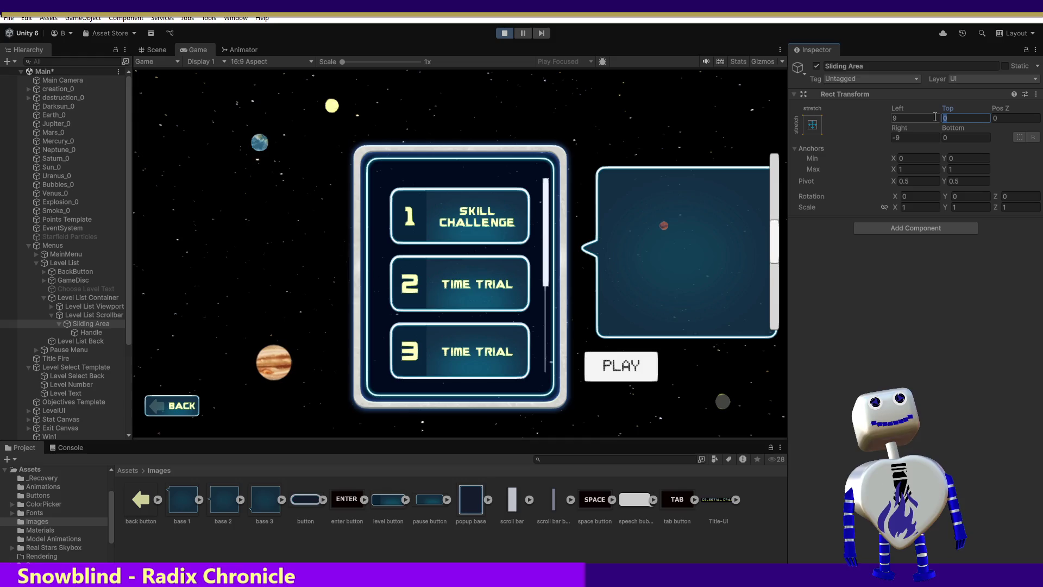
pyautogui.write('25')
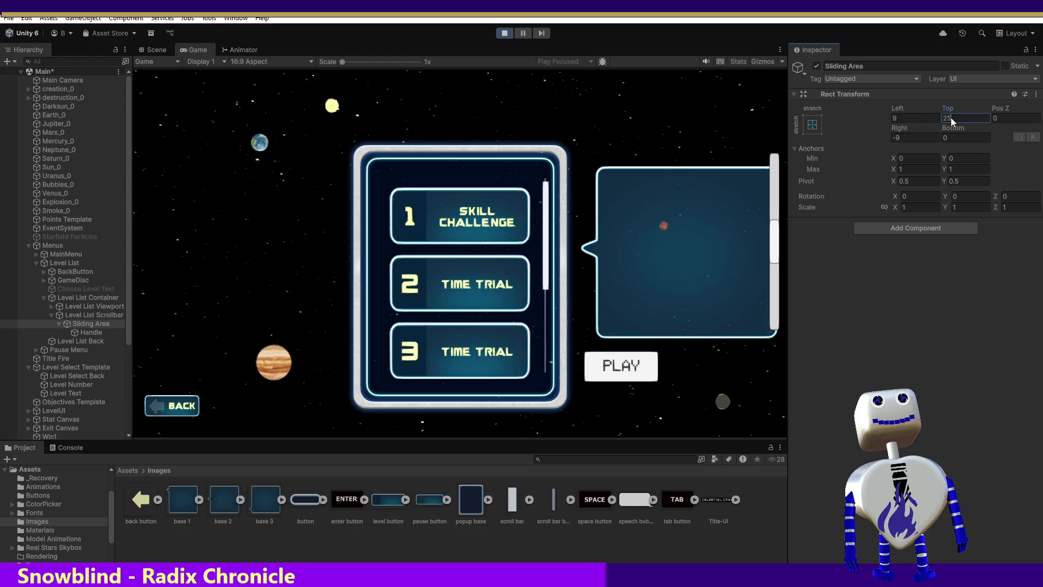
pyautogui.press('BackSpace')
pyautogui.press('BackSpace')
pyautogui.write('100')
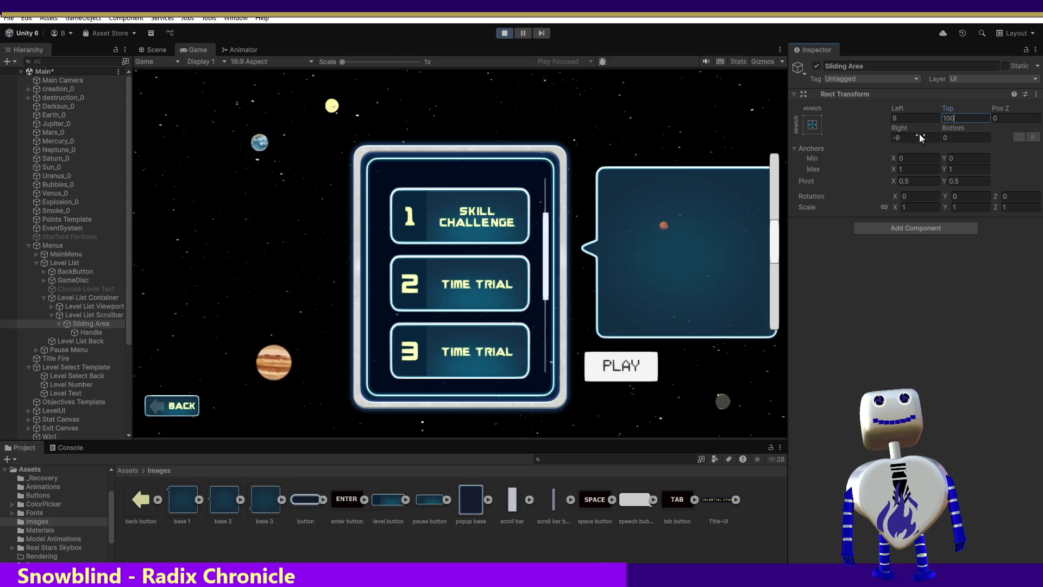
pyautogui.moveTo(550, 254); pyautogui.dragTo(552, 218)
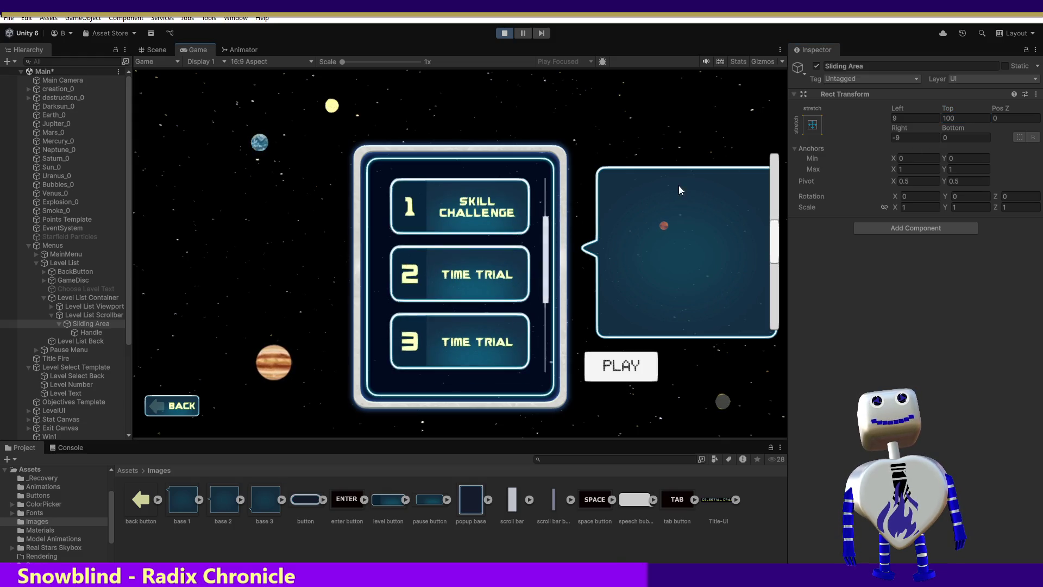
# Step: Set the Sliding Area's Top offset to 330 and scroll the list to test
pyautogui.click(946, 118)
pyautogui.write('500')
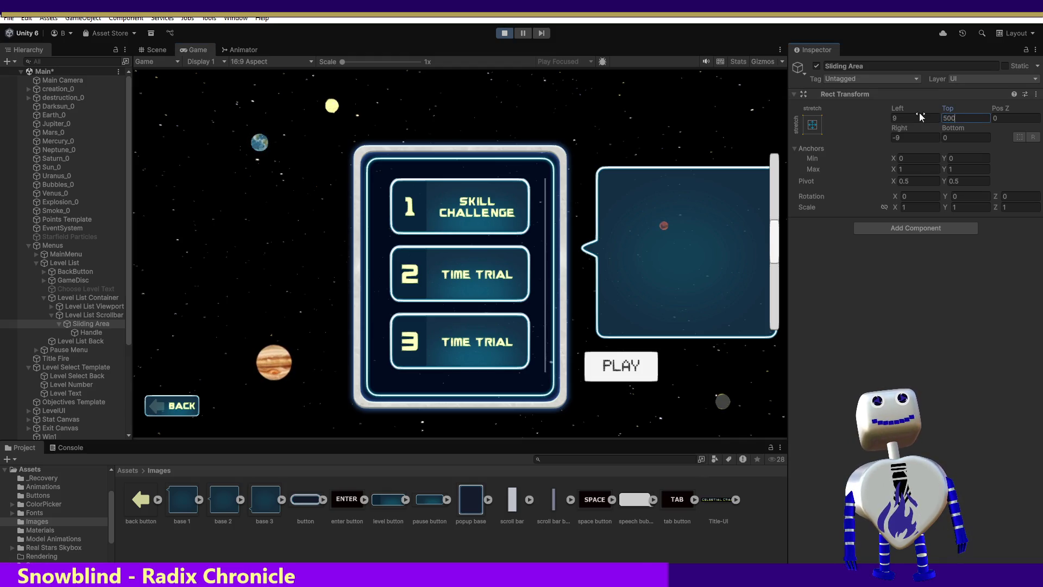
pyautogui.press('BackSpace')
pyautogui.press('BackSpace')
pyautogui.press('BackSpace')
pyautogui.write('30')
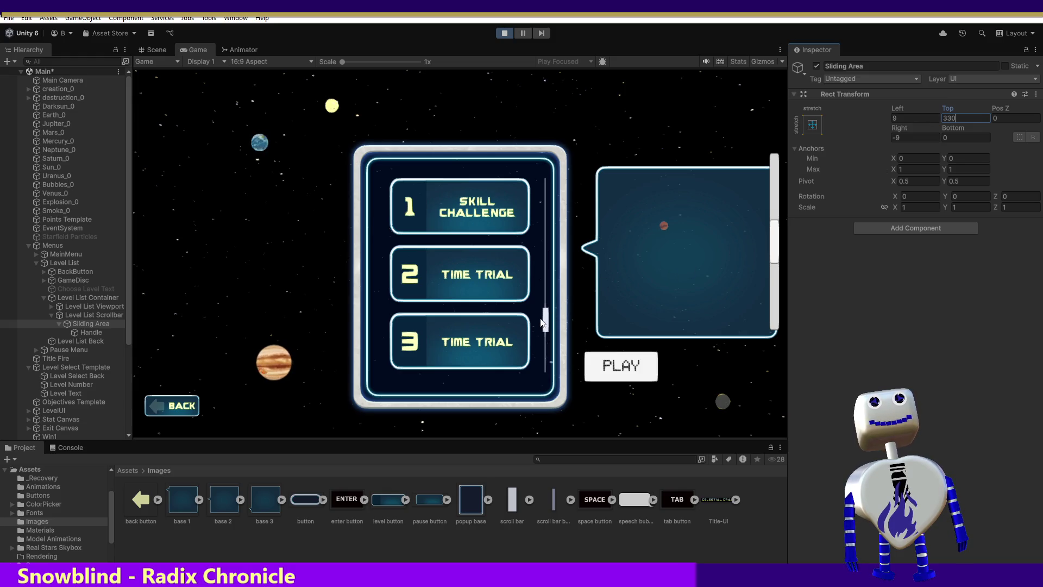
pyautogui.moveTo(543, 322); pyautogui.dragTo(552, 225)
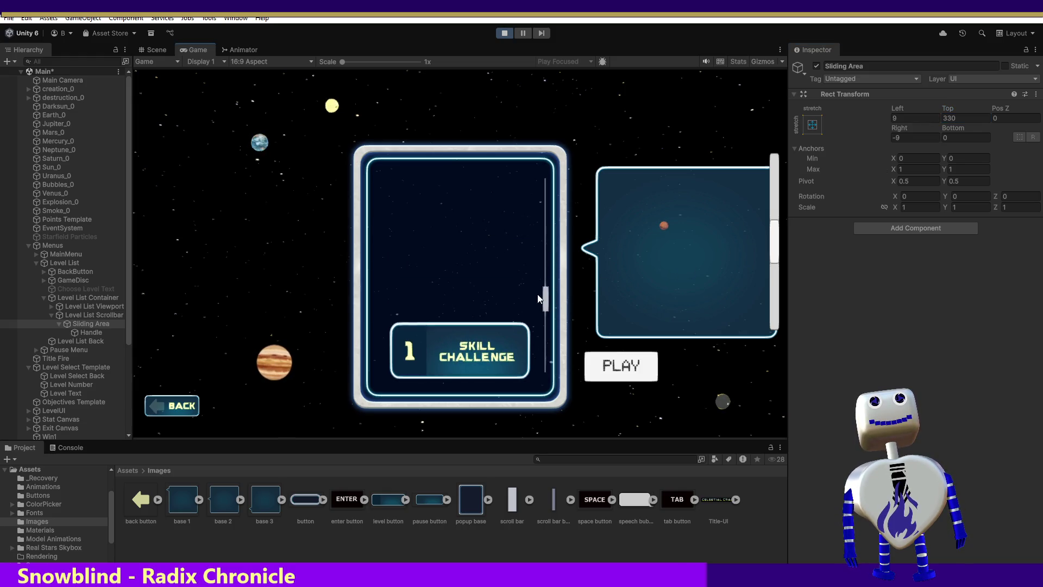
pyautogui.scroll(-2, 537, 295)
pyautogui.scroll(2, 548, 282)
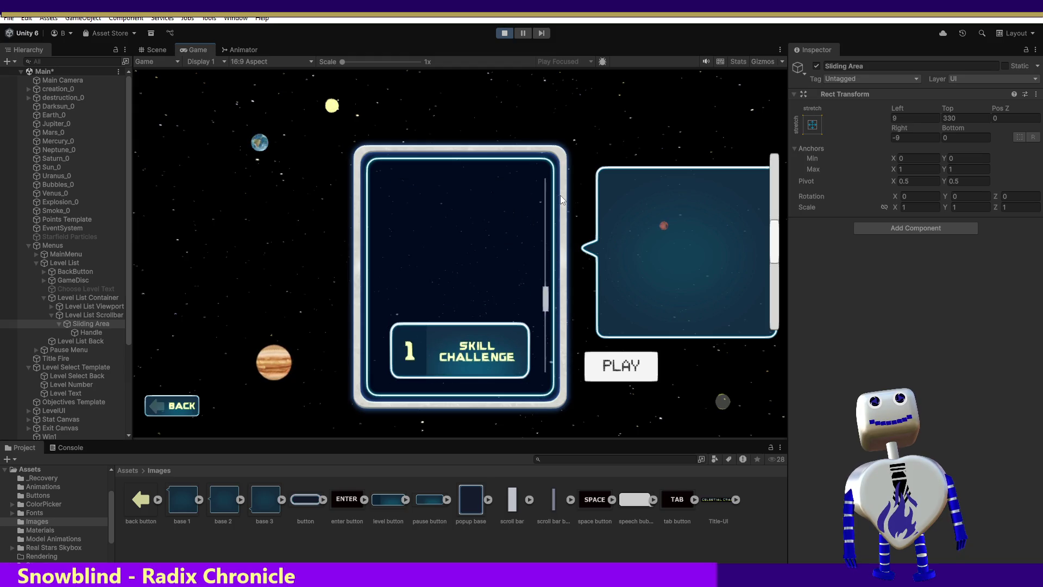
# Step: Try Sliding Area Top offsets of 25 and 100, previewing the level list
pyautogui.click(956, 118)
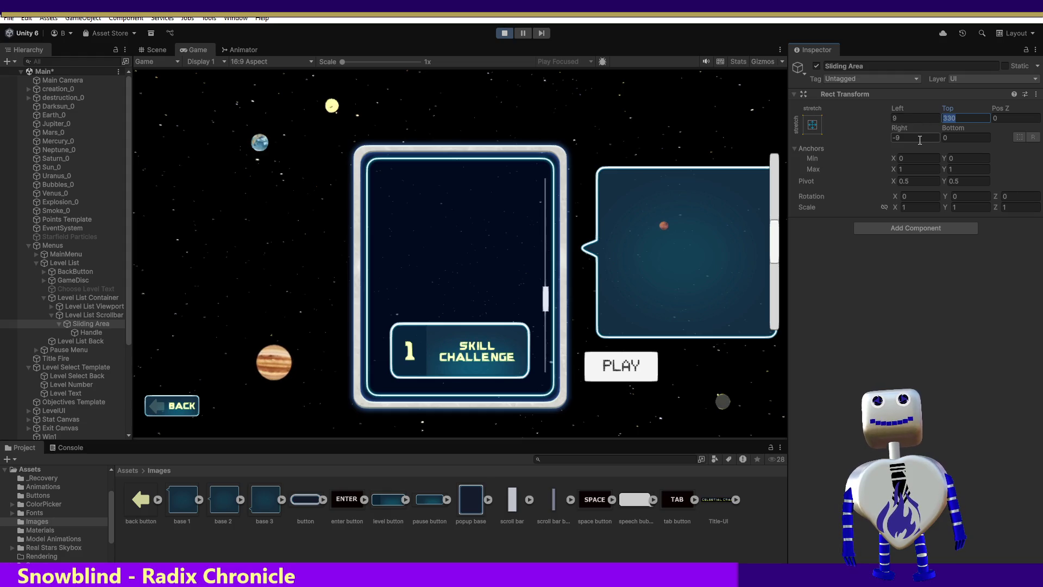
pyautogui.write('250')
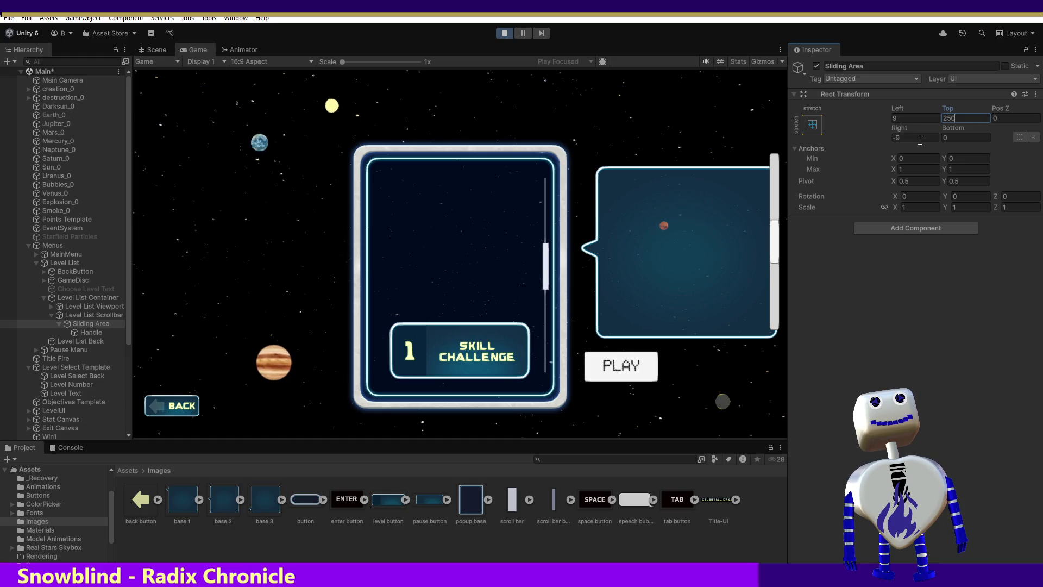
pyautogui.press('BackSpace')
pyautogui.write('0')
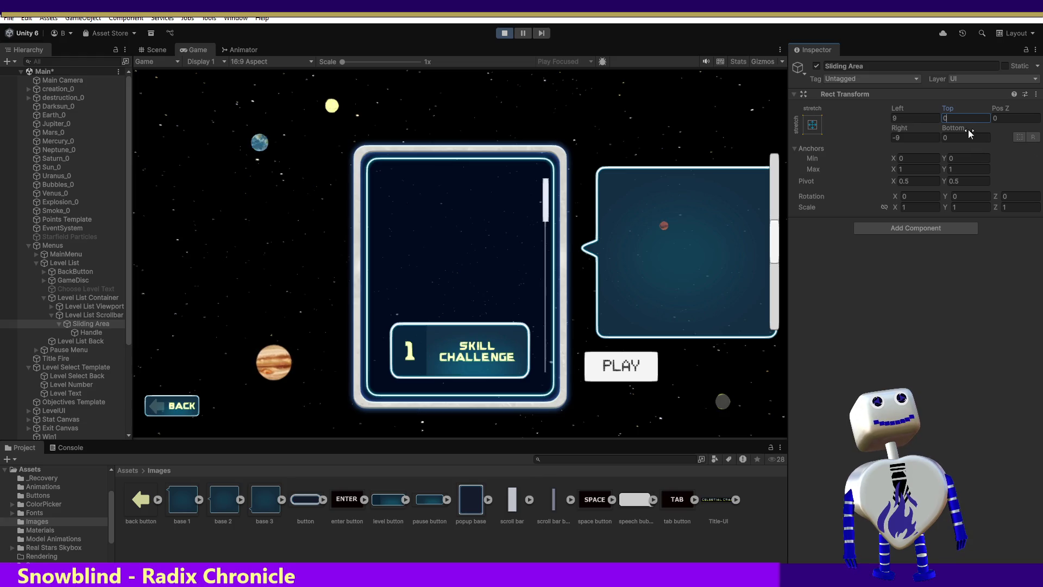
pyautogui.write('25')
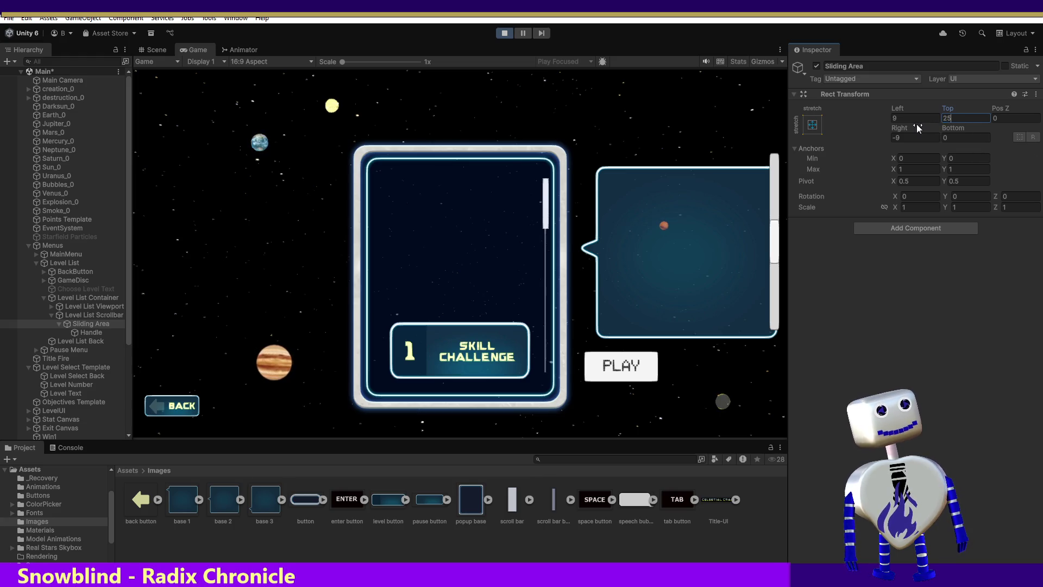
pyautogui.press('Return')
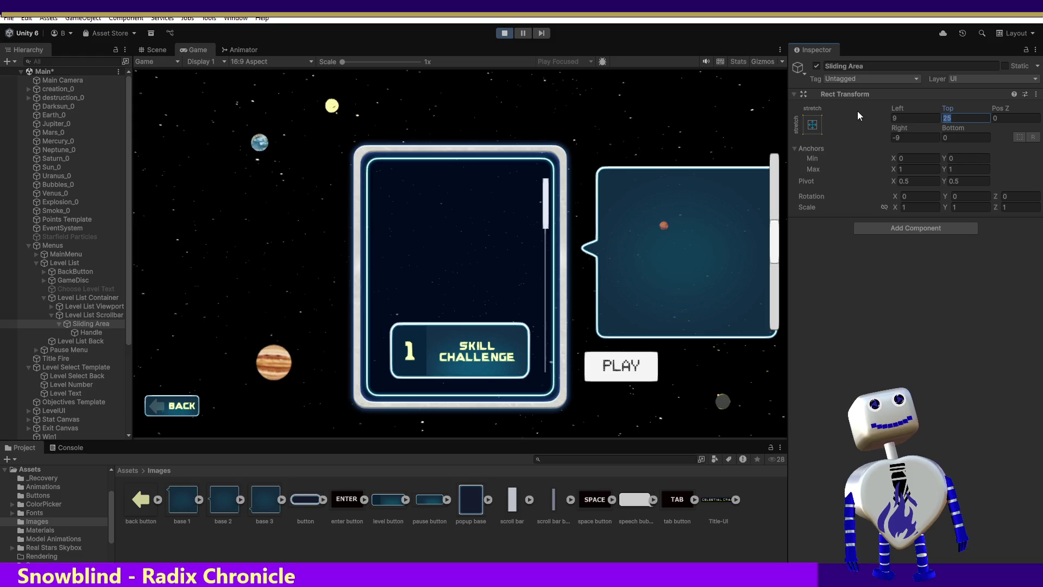
pyautogui.write('50')
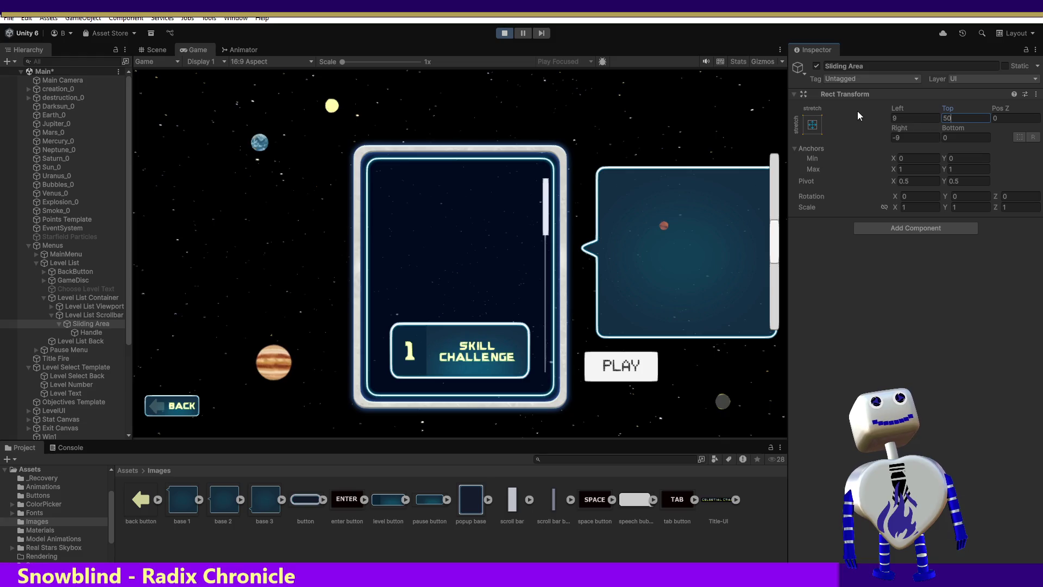
pyautogui.press('BackSpace')
pyautogui.press('BackSpace')
pyautogui.write('1000')
pyautogui.press('BackSpace')
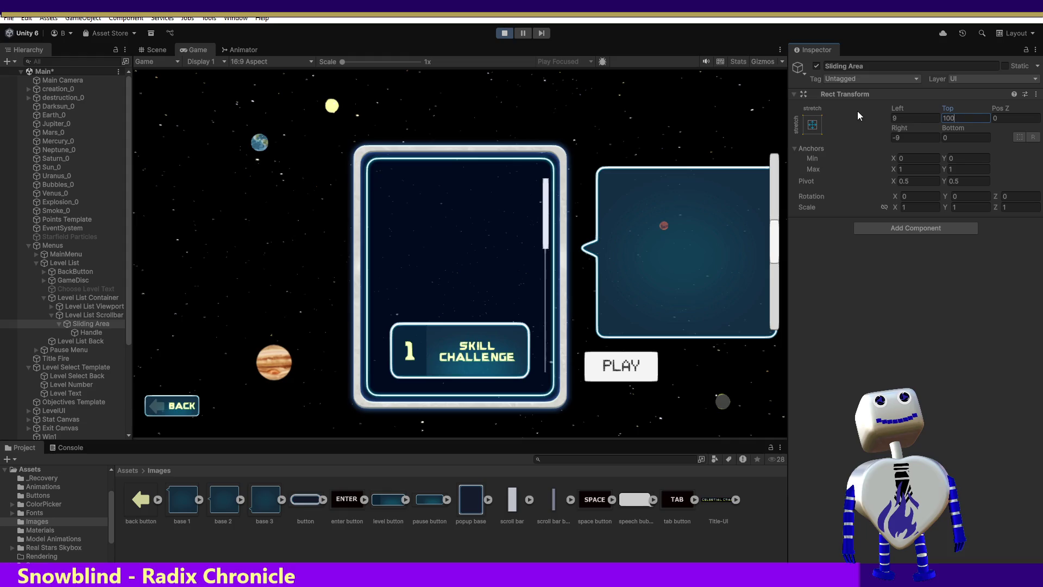
pyautogui.click(547, 201)
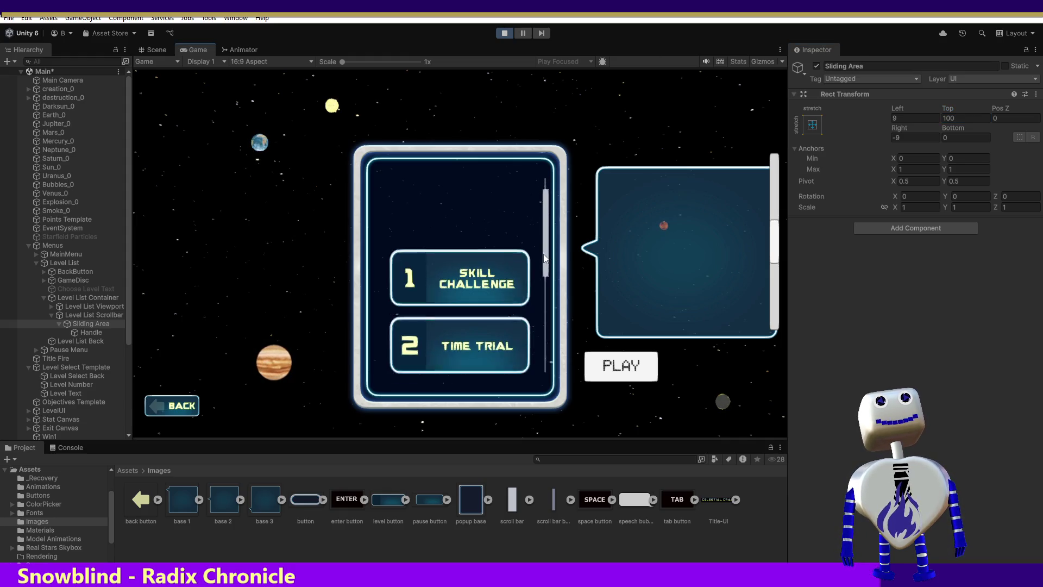
# Step: Settle the Sliding Area's Top offset at 75
pyautogui.click(951, 118)
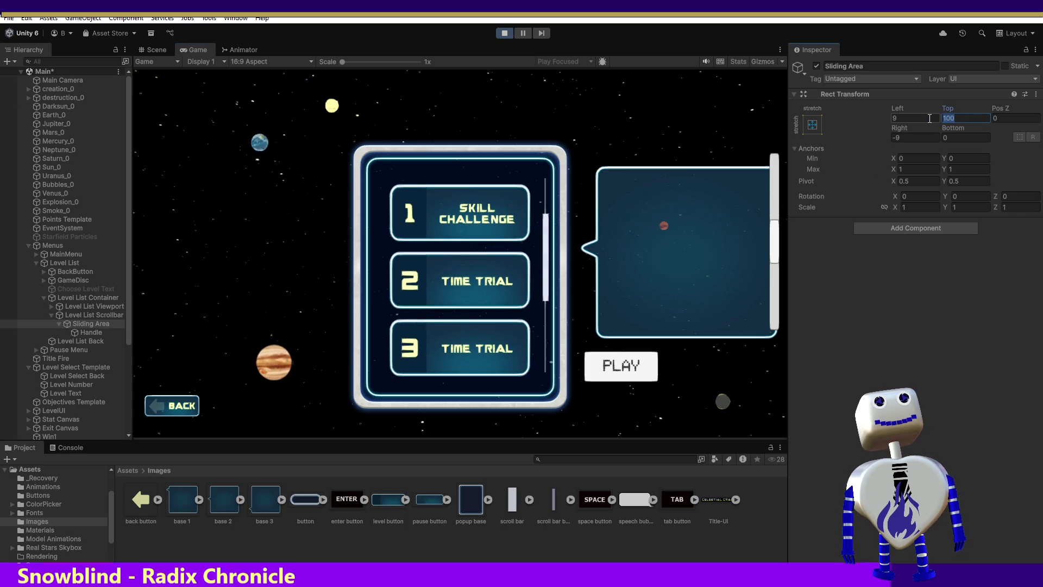
pyautogui.write('20')
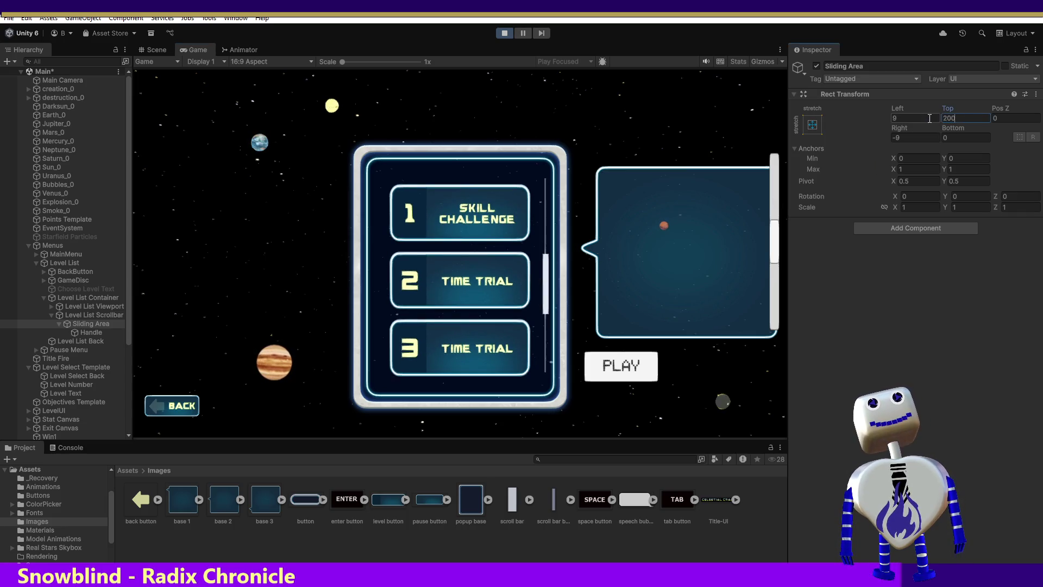
pyautogui.press('BackSpace')
pyautogui.press('BackSpace')
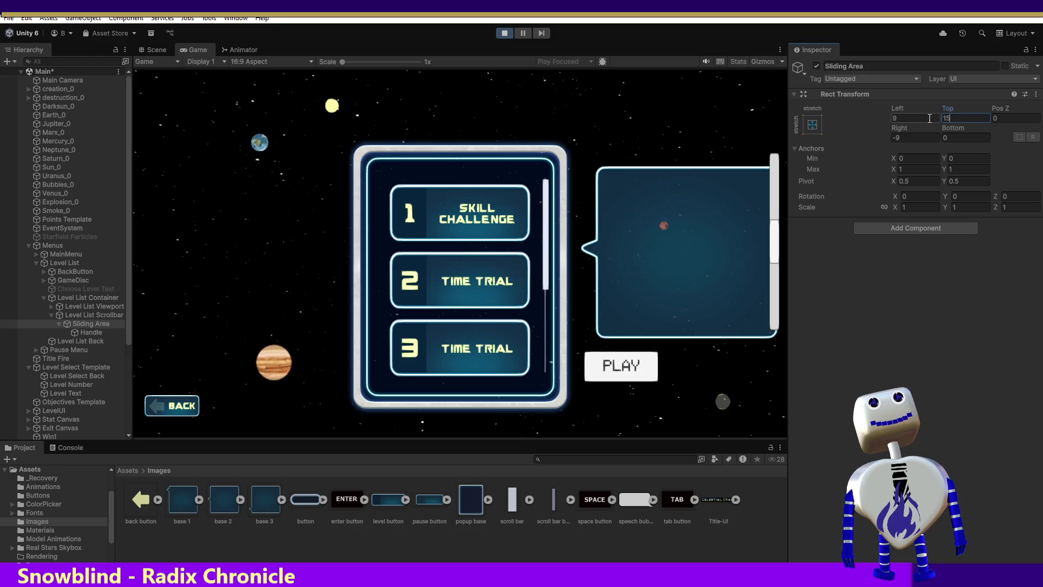
pyautogui.write('150')
pyautogui.press('BackSpace')
pyautogui.press('BackSpace')
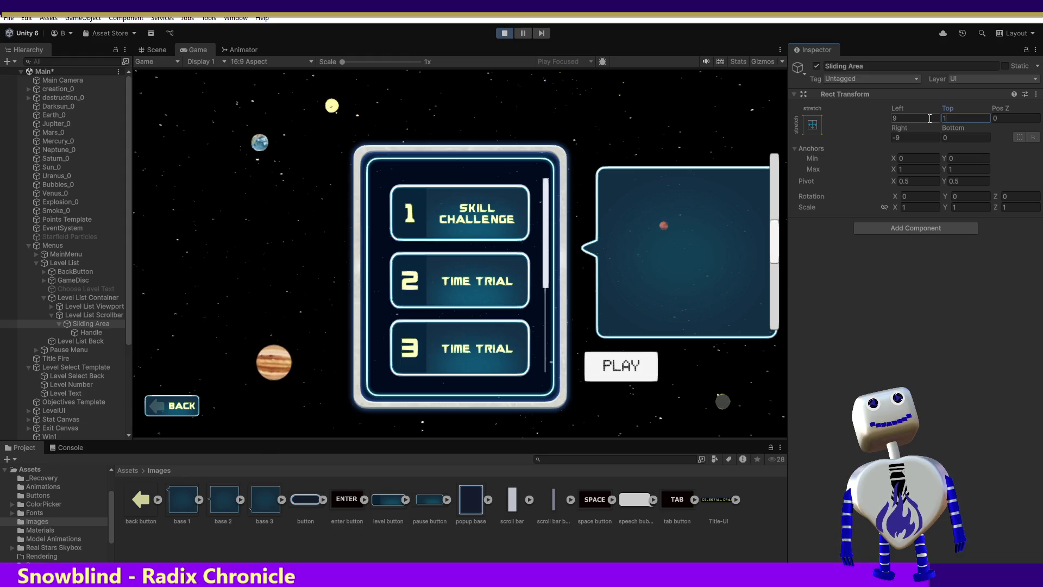
pyautogui.write('15')
pyautogui.press('BackSpace')
pyautogui.press('BackSpace')
pyautogui.press('BackSpace')
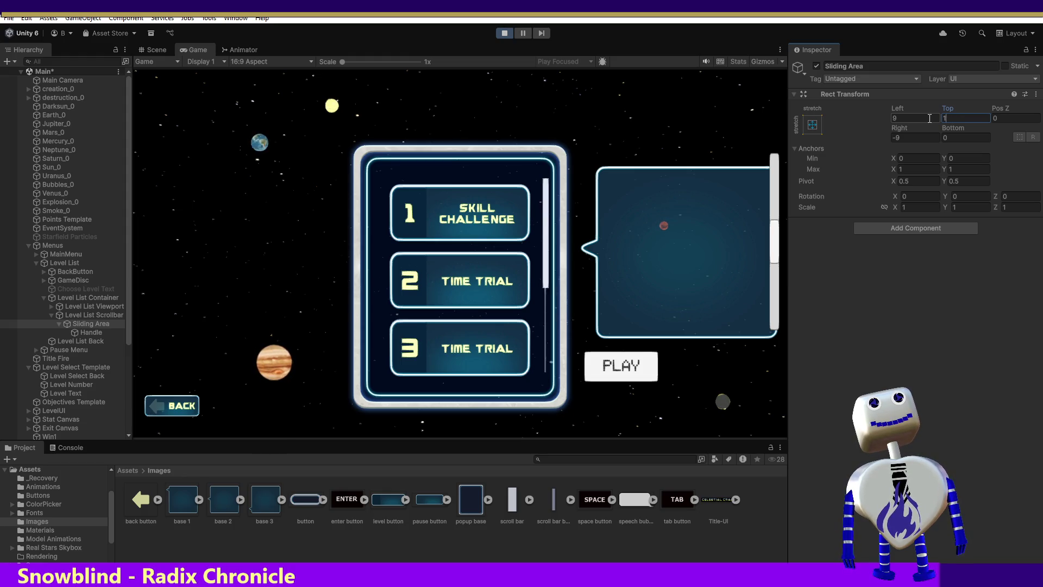
pyautogui.write('75')
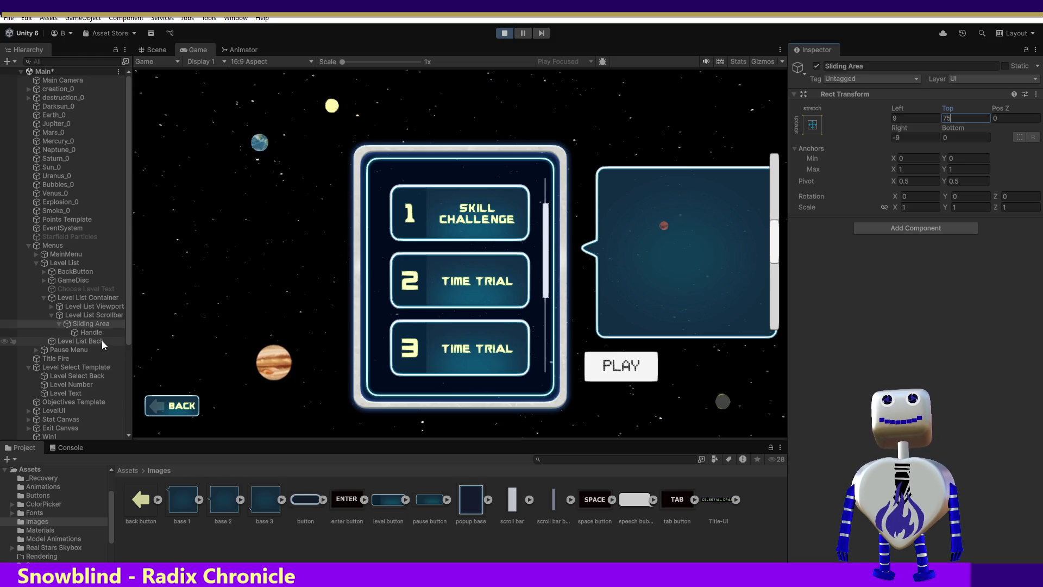
# Step: Set the Sliding Area's Bottom offset to 220 and page the list down to levels 3–5
pyautogui.click(948, 137)
pyautogui.write('-20')
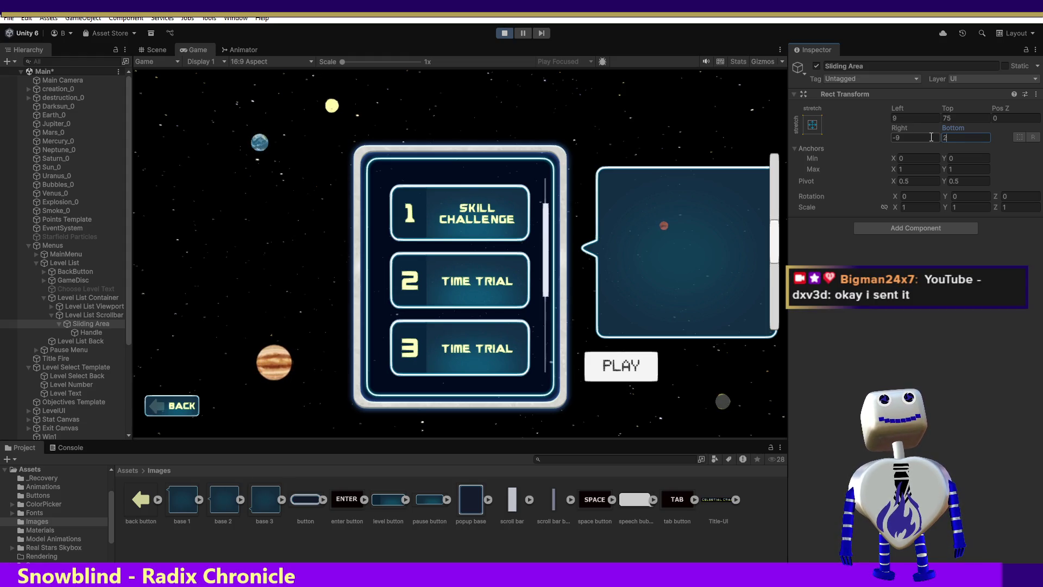
pyautogui.press('BackSpace')
pyautogui.press('BackSpace')
pyautogui.press('BackSpace')
pyautogui.write('220')
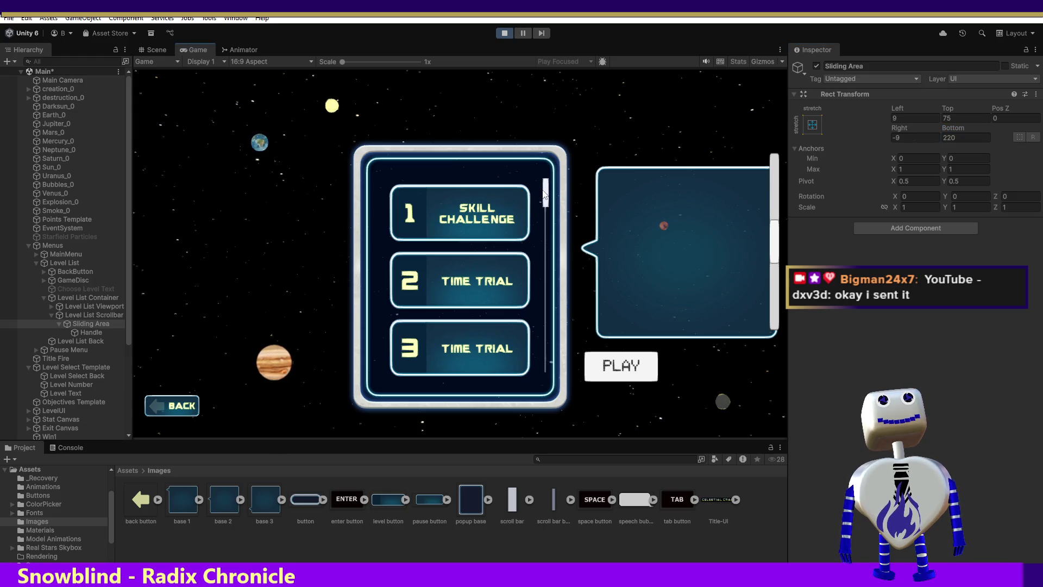
pyautogui.click(547, 224)
pyautogui.click(546, 223)
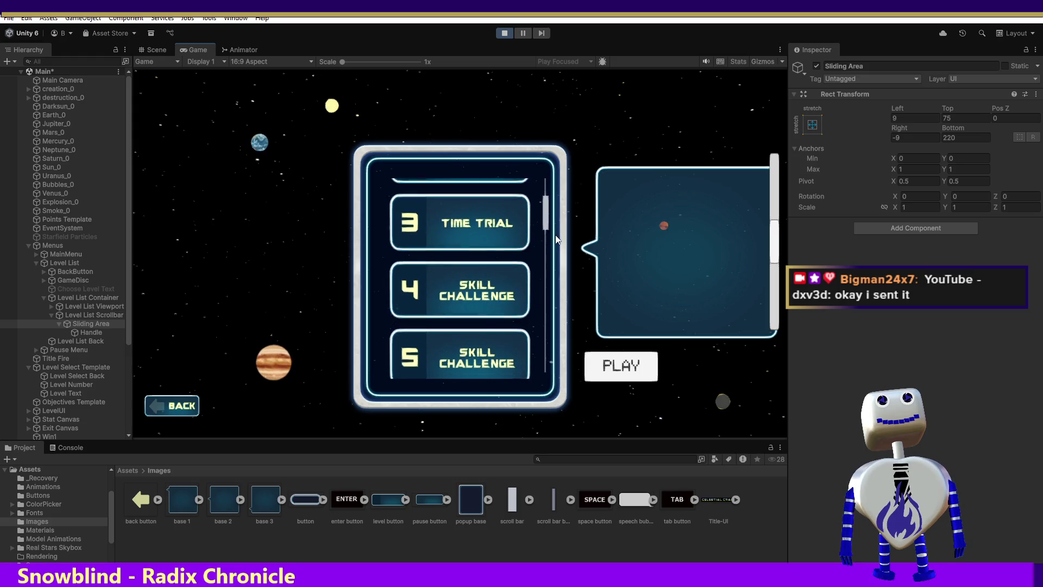
pyautogui.moveTo(545, 205)
pyautogui.mouseDown()
pyautogui.moveTo(550, 175)
pyautogui.moveTo(549, 205)
pyautogui.mouseUp()
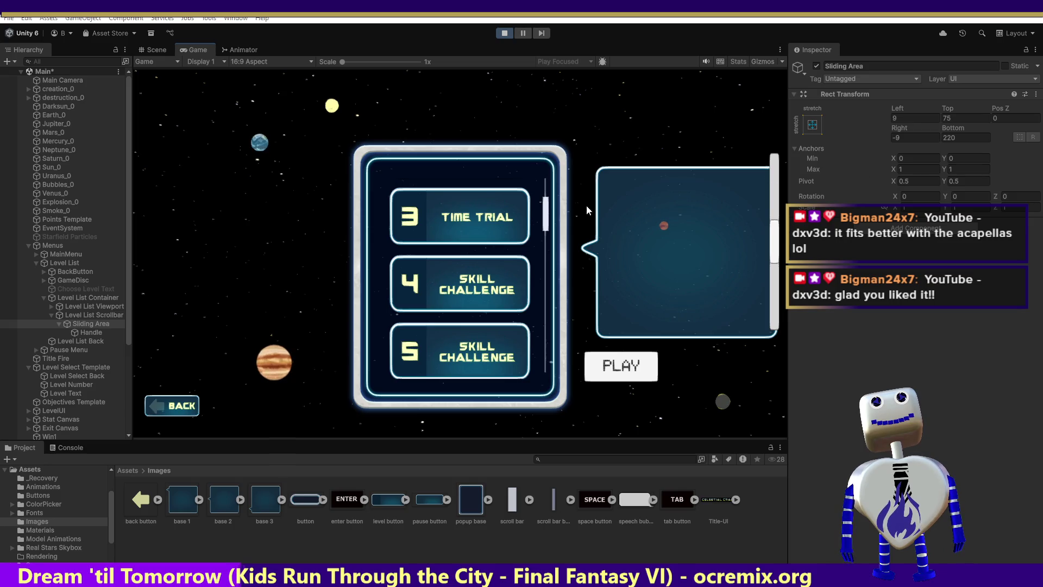
# Step: Drag the scrollbar handle to test, then try a Sliding Area Bottom offset of 150
pyautogui.moveTo(546, 222); pyautogui.dragTo(547, 154)
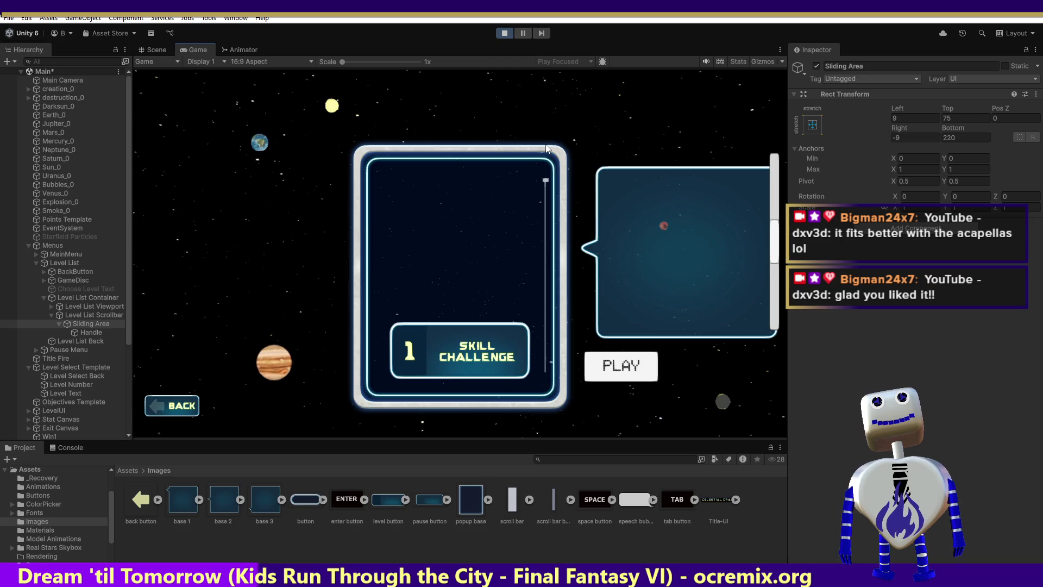
pyautogui.moveTo(546, 149); pyautogui.dragTo(548, 324)
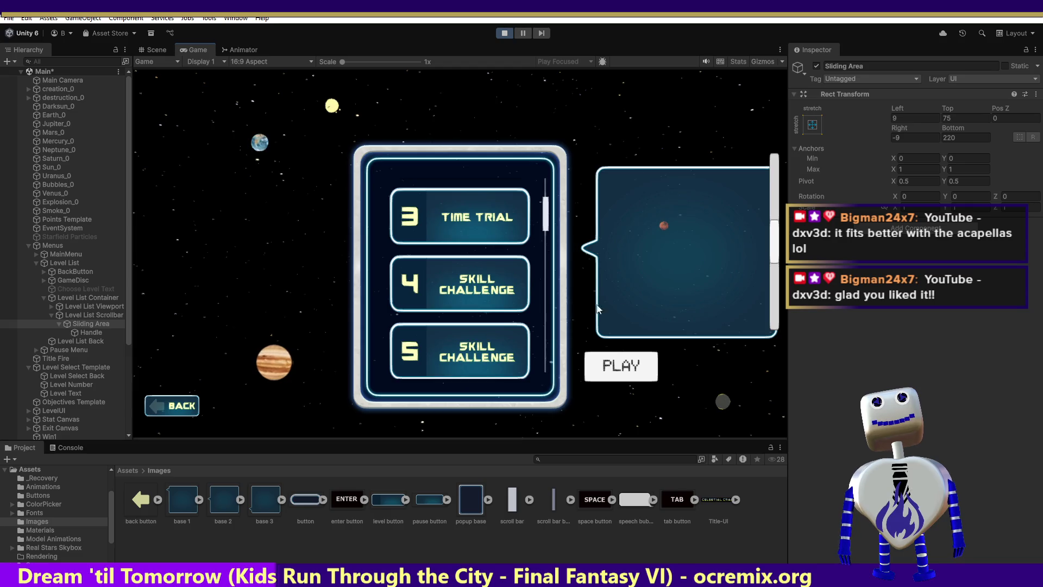
pyautogui.click(957, 138)
pyautogui.write('150')
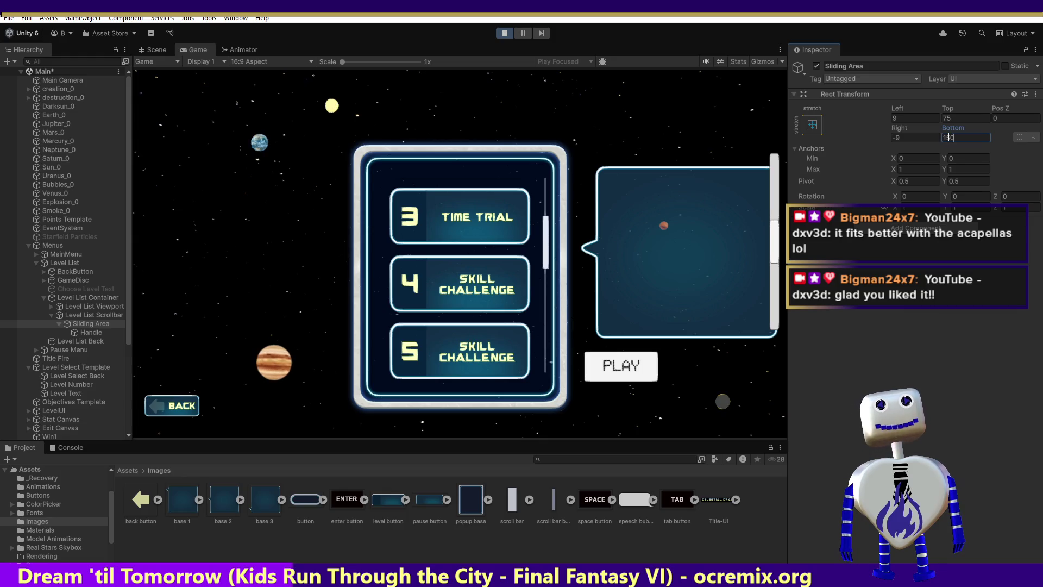
pyautogui.moveTo(545, 234)
pyautogui.mouseDown()
pyautogui.moveTo(544, 203)
pyautogui.moveTo(545, 242)
pyautogui.mouseUp()
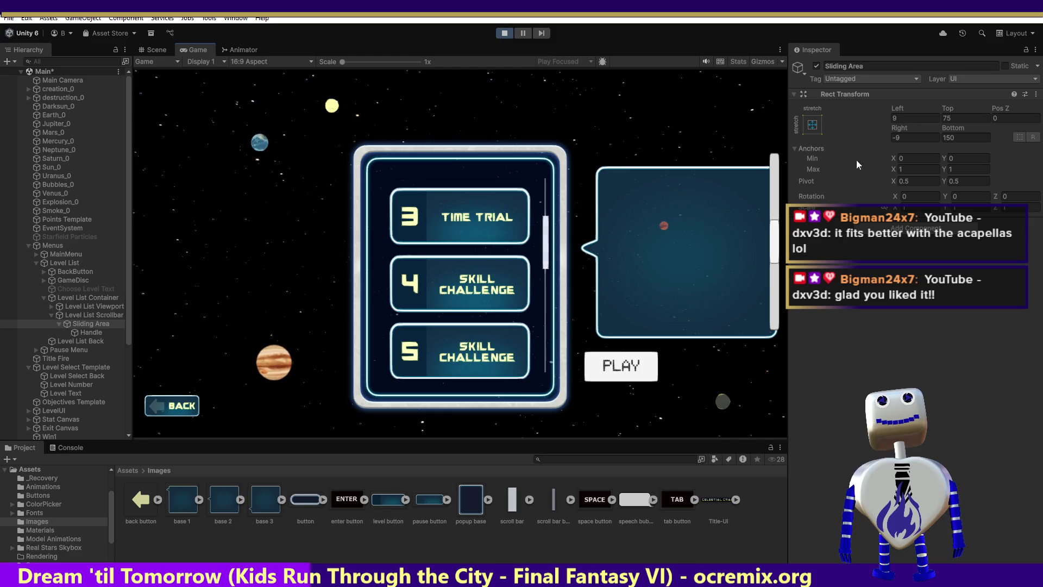
# Step: Set the Sliding Area's Bottom offset to 0 and drag the taller handle up to test
pyautogui.click(914, 139)
pyautogui.press('Tab')
pyautogui.write('0')
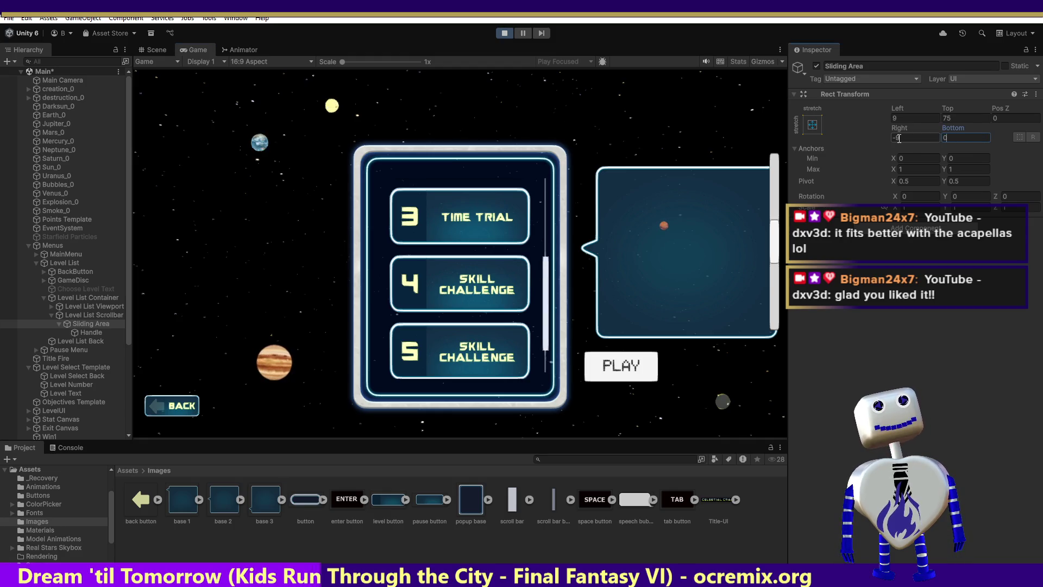
pyautogui.click(547, 303)
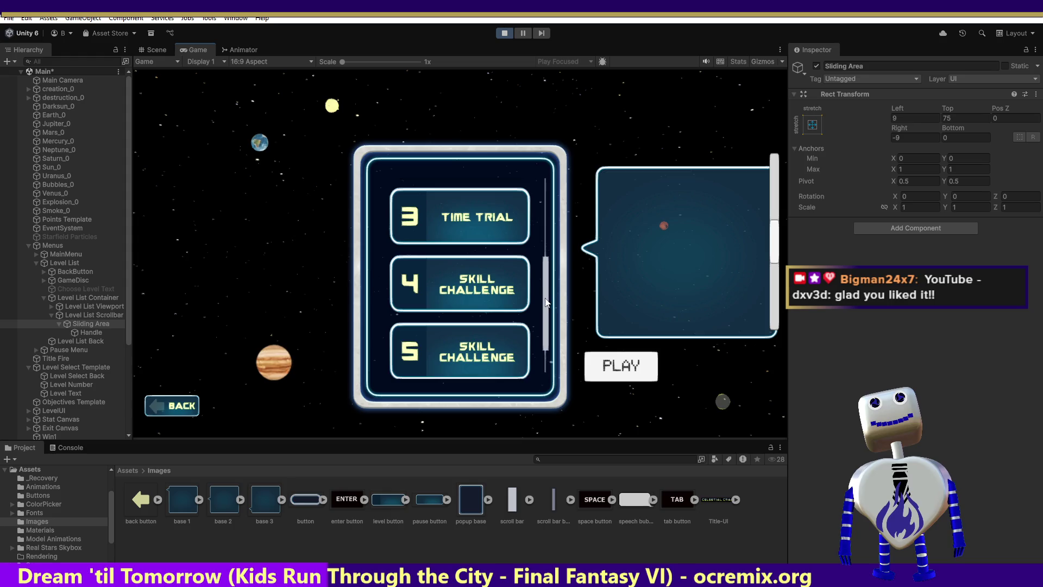
pyautogui.moveTo(546, 303); pyautogui.dragTo(542, 113)
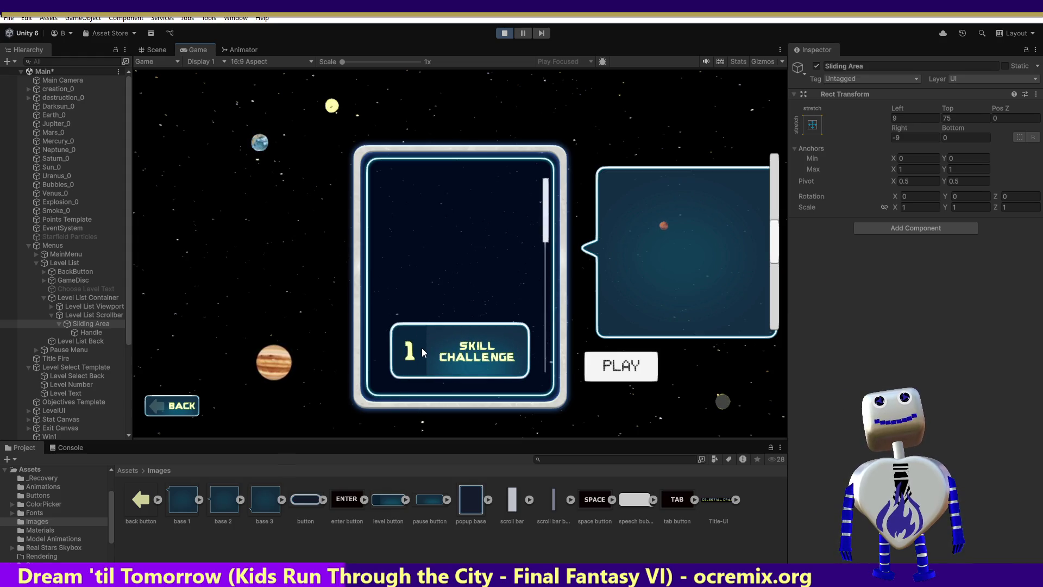
pyautogui.click(85, 316)
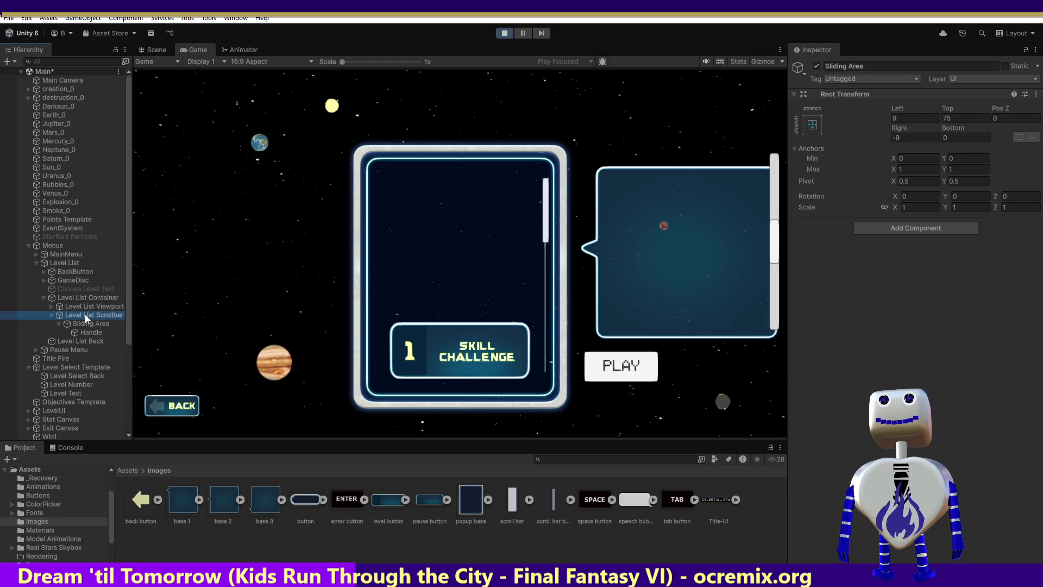
# Step: Set the Level List Scrollbar's Direction to Top To Bottom
pyautogui.scroll(-10, 899, 350)
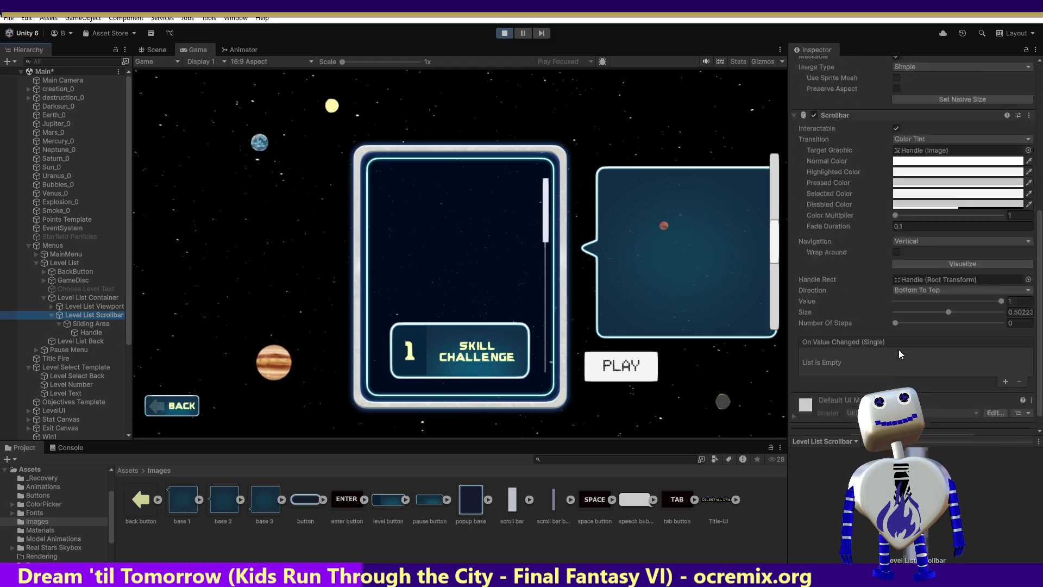
pyautogui.scroll(-1, 899, 350)
pyautogui.click(919, 272)
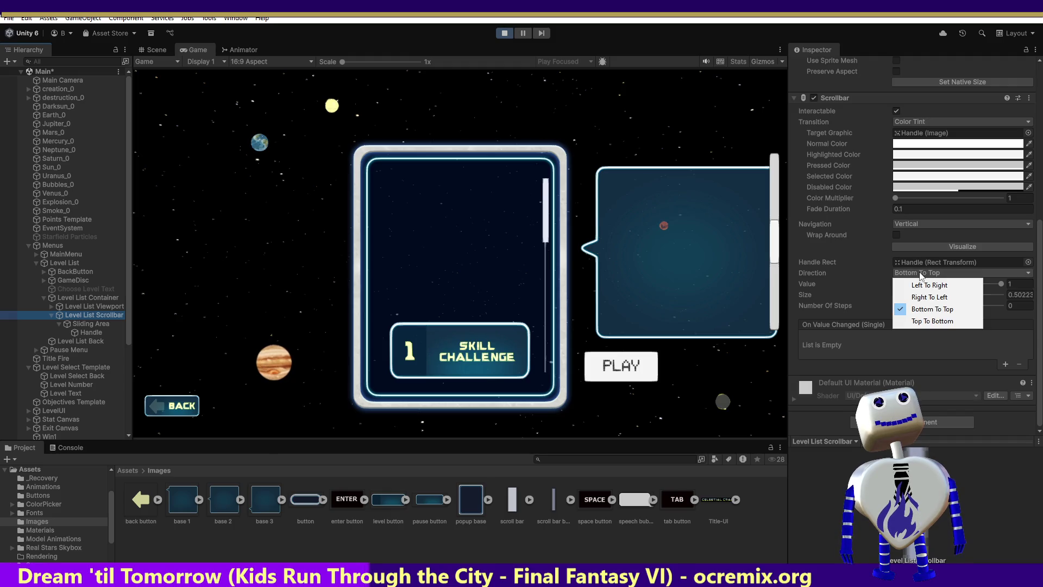
pyautogui.click(918, 319)
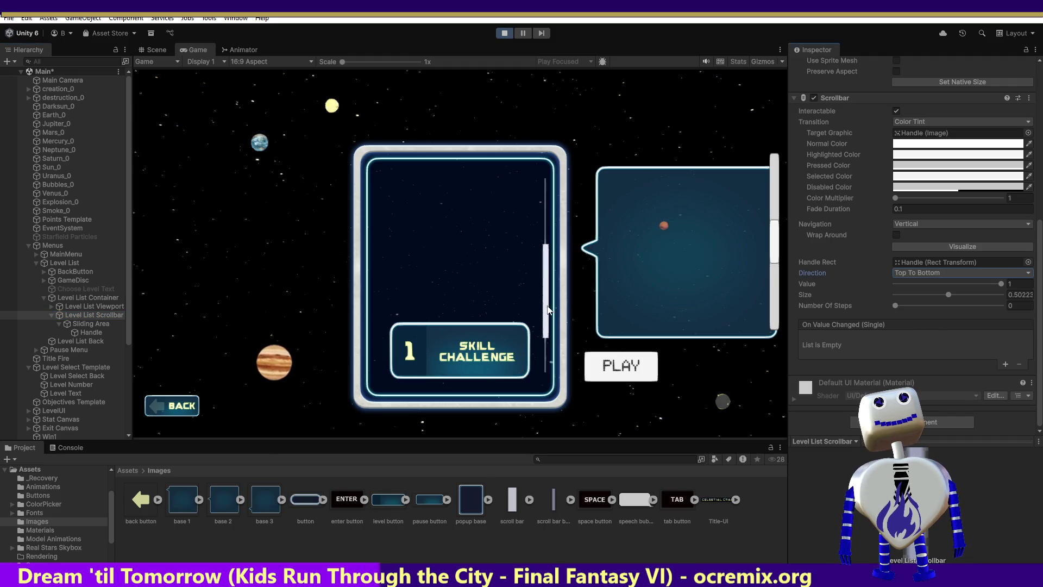
# Step: Exit Play mode and set the Sliding Area's offsets to Top 0 and Bottom 75
pyautogui.click(90, 323)
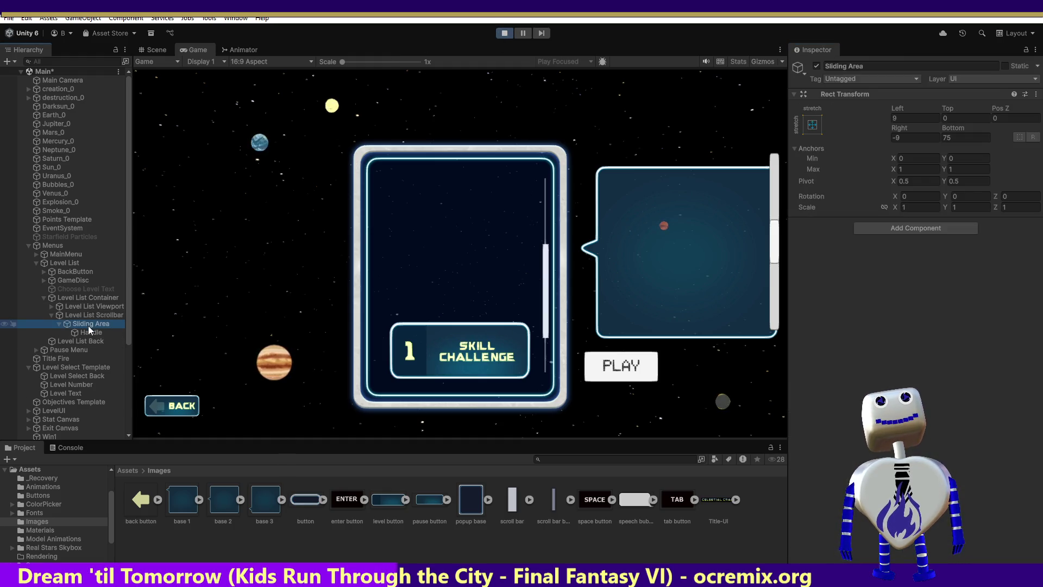
pyautogui.click(500, 34)
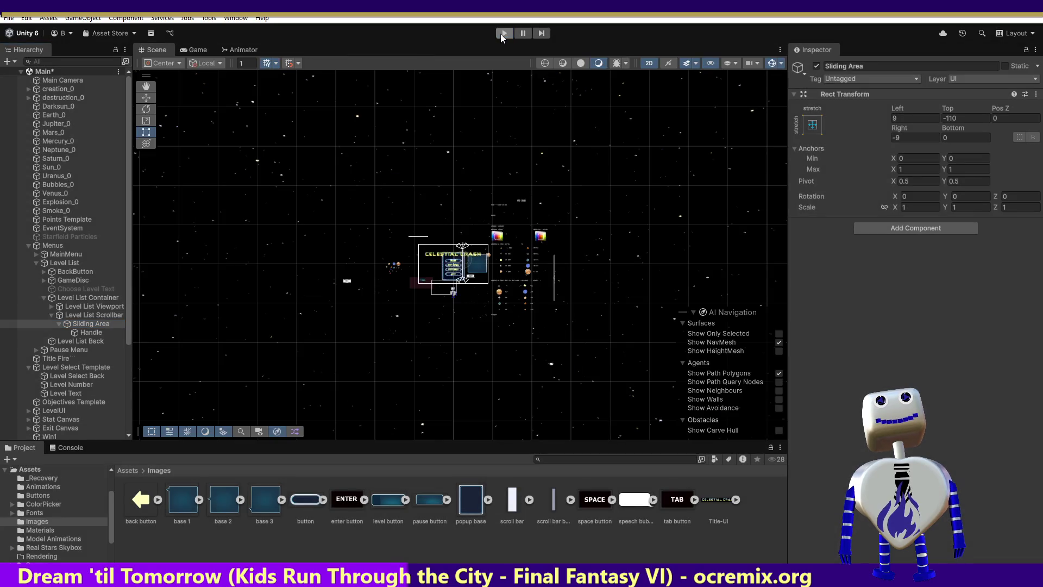
pyautogui.click(956, 118)
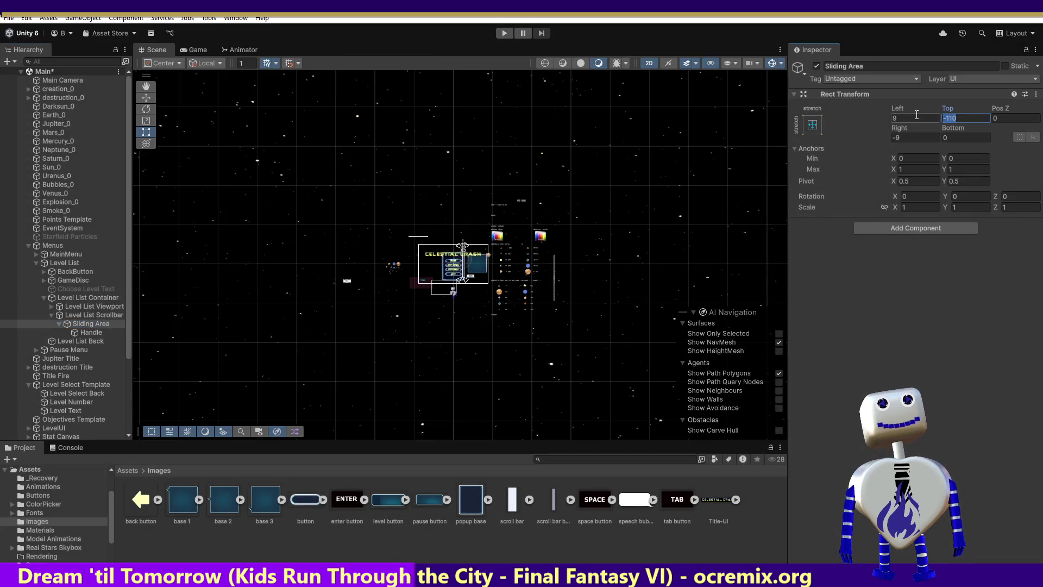
pyautogui.write('0')
pyautogui.click(948, 137)
pyautogui.write('75')
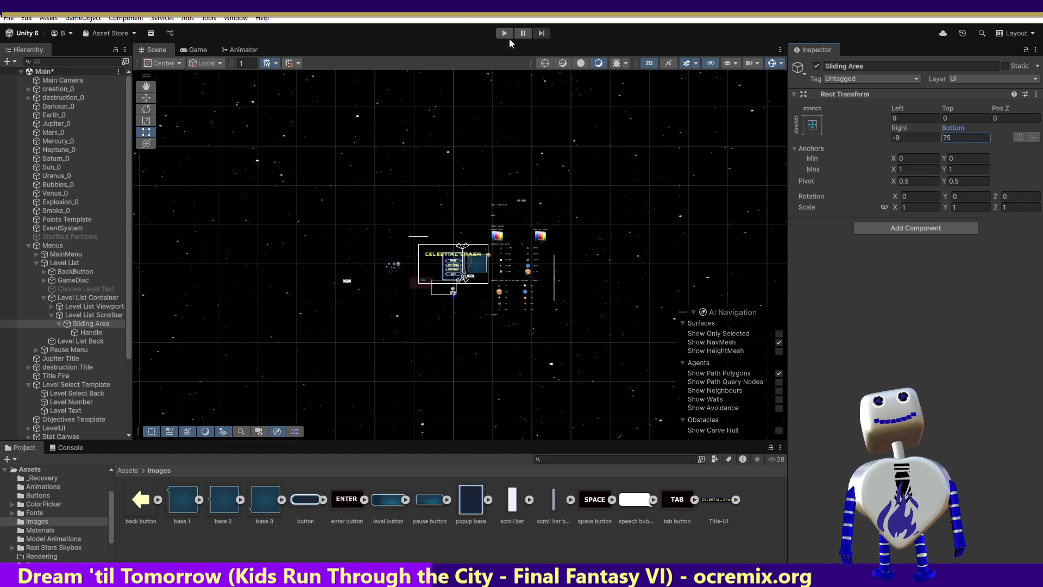
# Step: Run the game, open the level list, and scroll it to levels 3–5
pyautogui.click(506, 33)
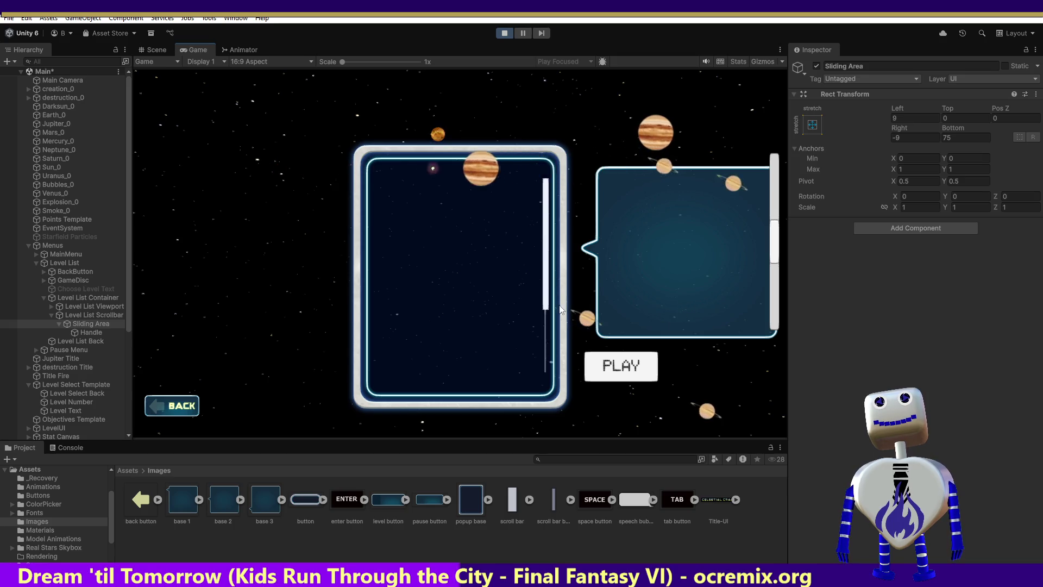
pyautogui.click(505, 227)
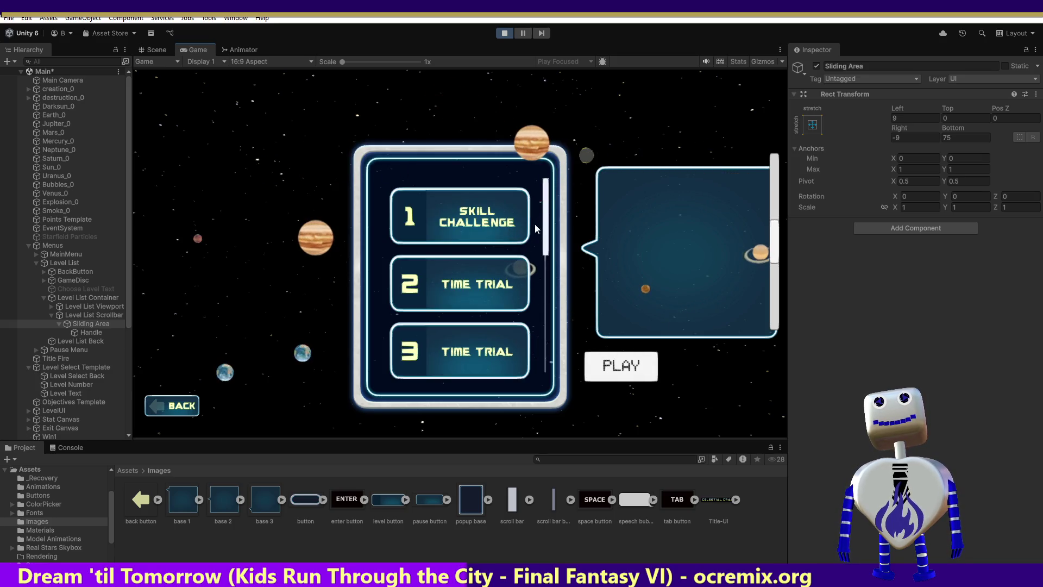
pyautogui.scroll(-2, 545, 336)
pyautogui.moveTo(545, 336)
pyautogui.mouseDown()
pyautogui.moveTo(549, 131)
pyautogui.moveTo(565, 383)
pyautogui.mouseUp()
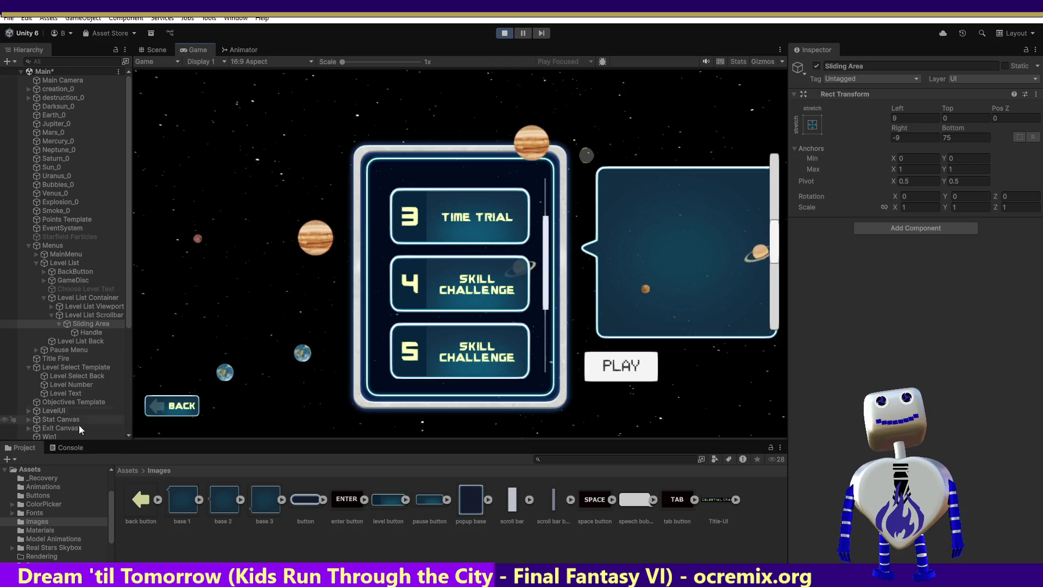
pyautogui.click(76, 332)
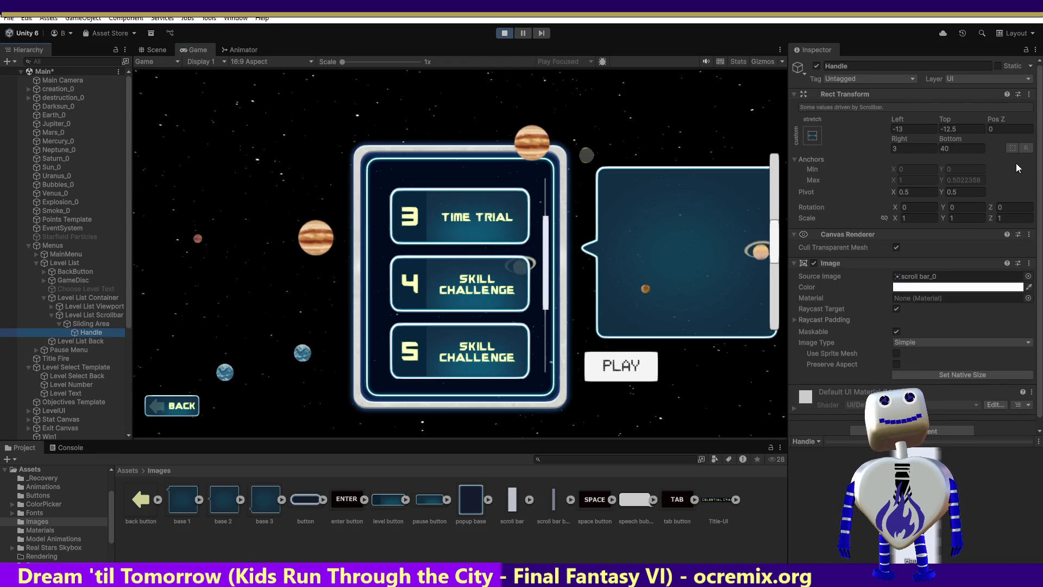
pyautogui.click(955, 146)
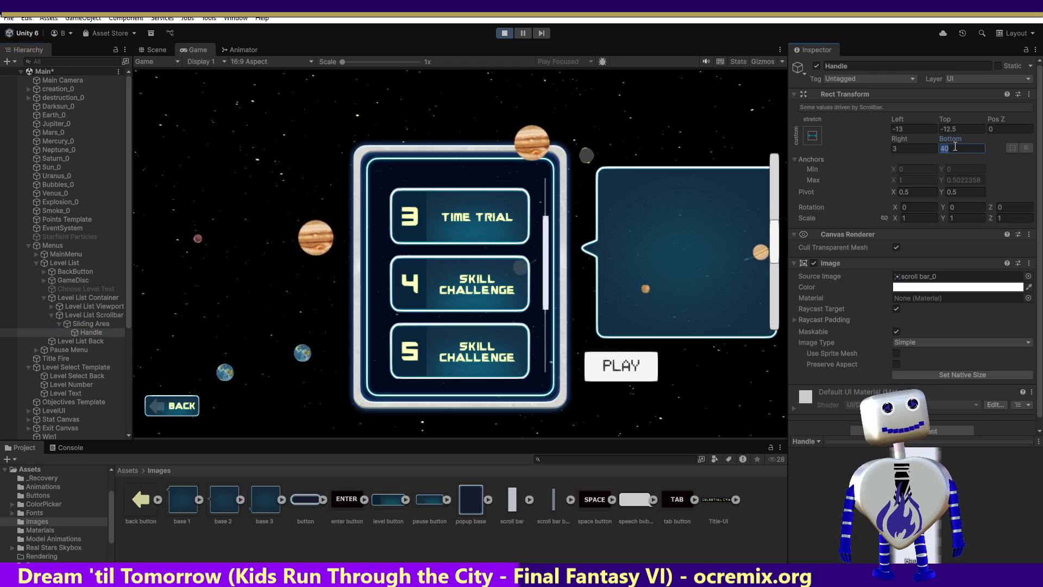
pyautogui.write('0')
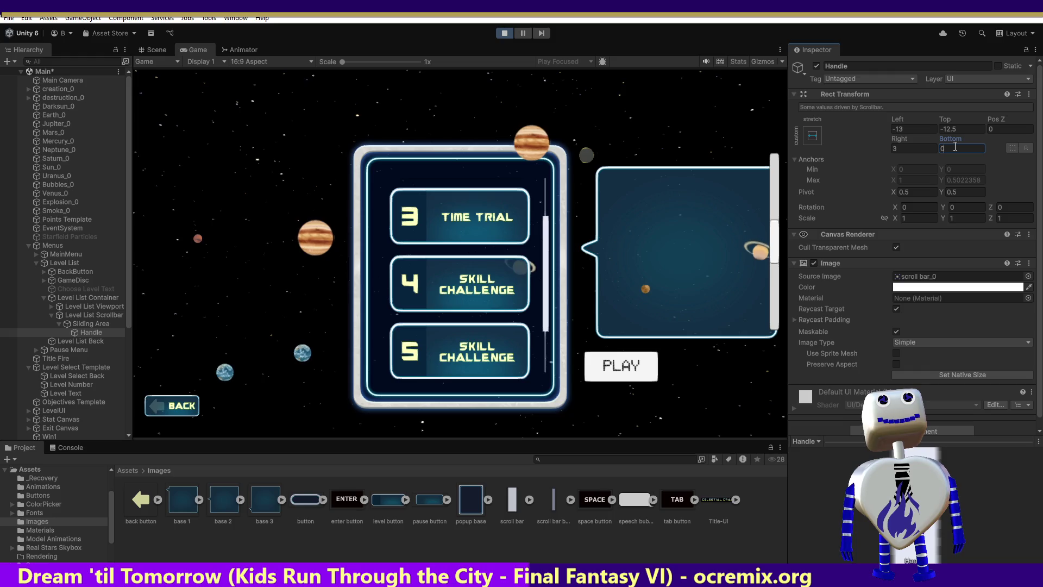
pyautogui.write('-50')
pyautogui.hotkey('ctrl', 'a')
pyautogui.write('-5')
pyautogui.press('BackSpace')
pyautogui.press('BackSpace')
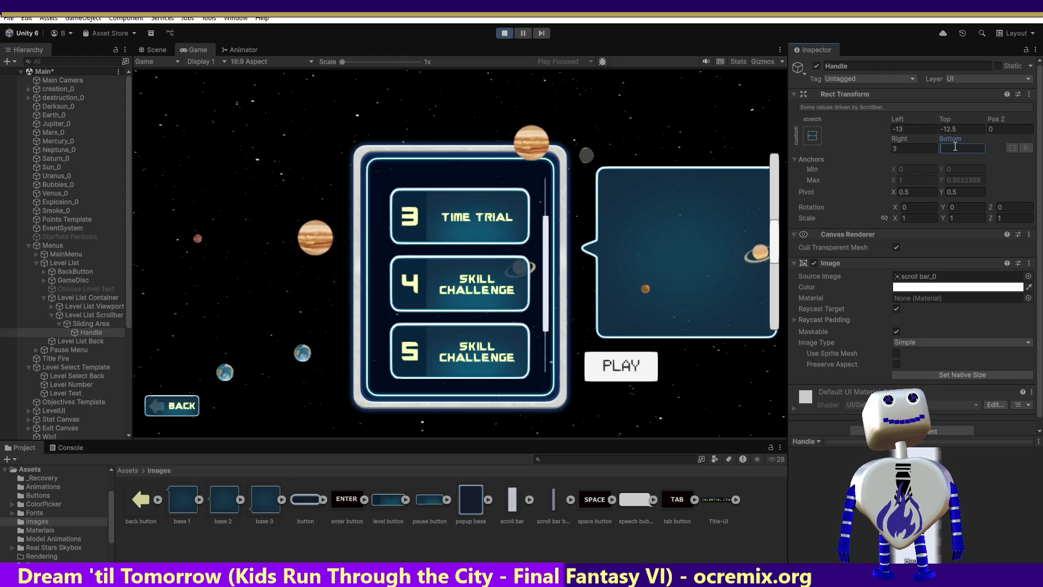
pyautogui.write('100')
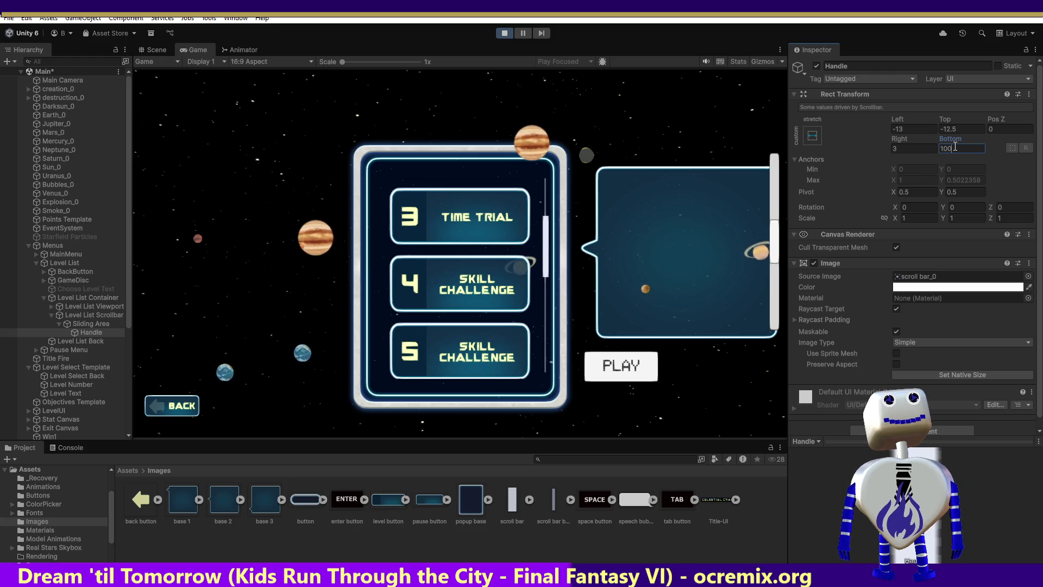
pyautogui.scroll(2, 552, 259)
pyautogui.scroll(-1, 552, 260)
pyautogui.moveTo(546, 253); pyautogui.dragTo(547, 208)
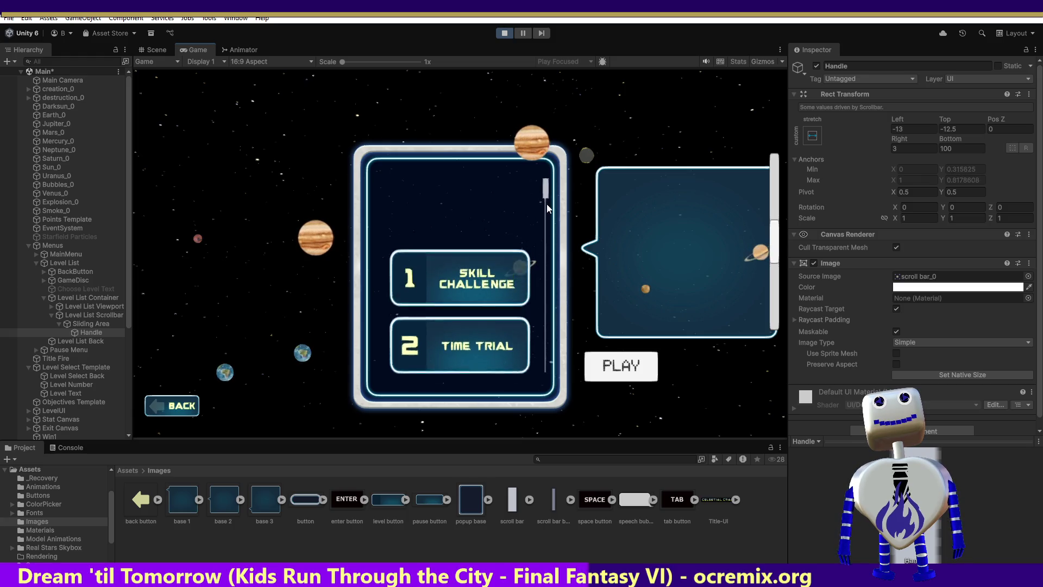
pyautogui.scroll(-2, 538, 304)
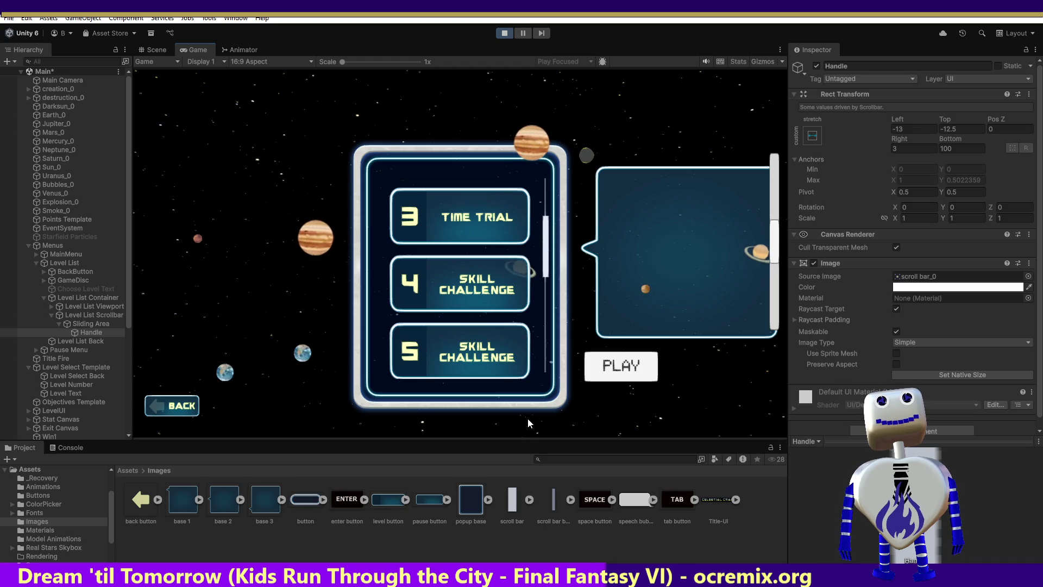
pyautogui.click(956, 148)
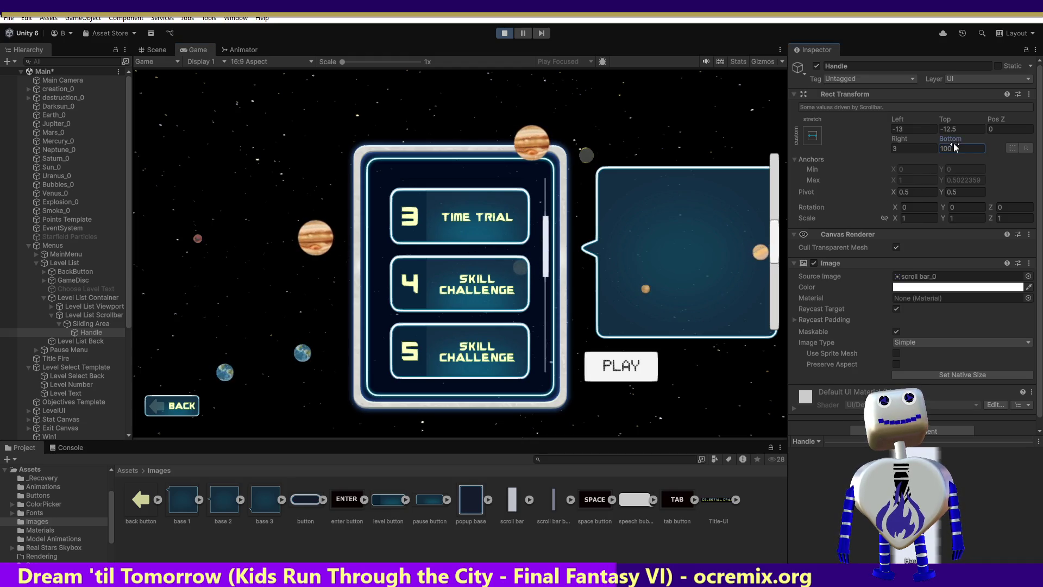
pyautogui.doubleClick(958, 146)
pyautogui.write('200')
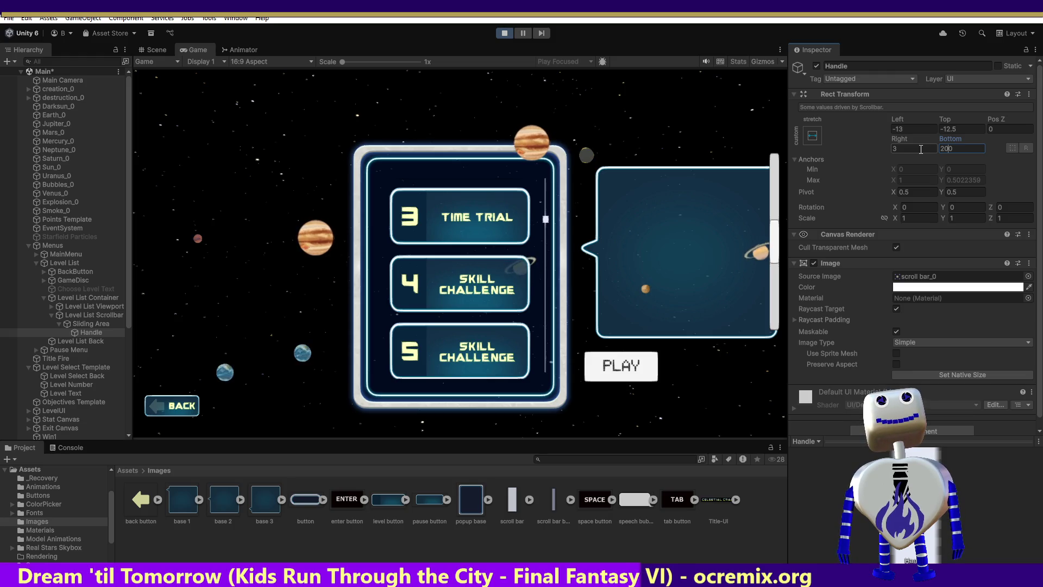
pyautogui.press('Return')
pyautogui.write('150')
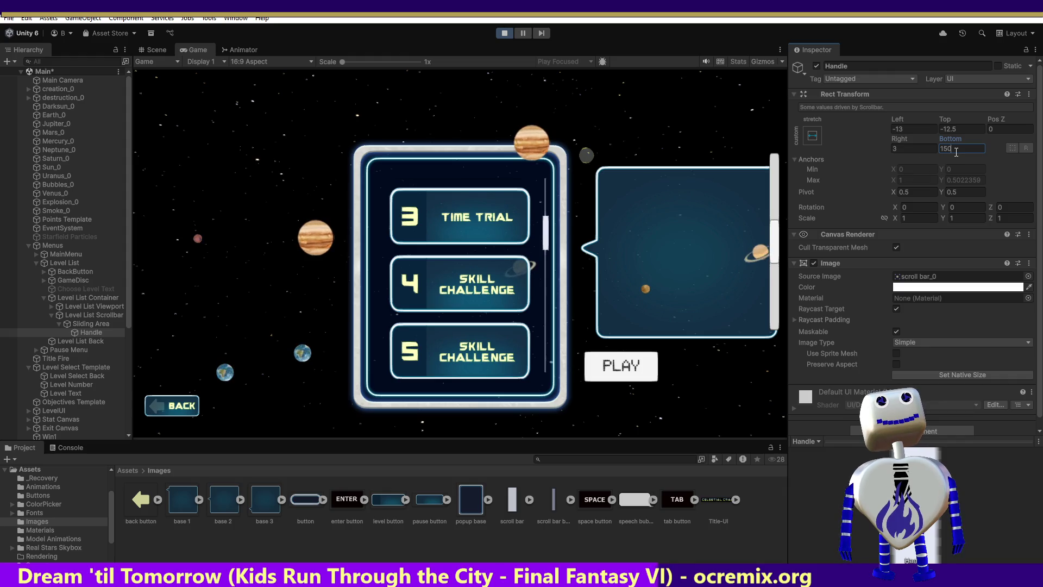
pyautogui.press('BackSpace')
pyautogui.press('BackSpace')
pyautogui.write('75')
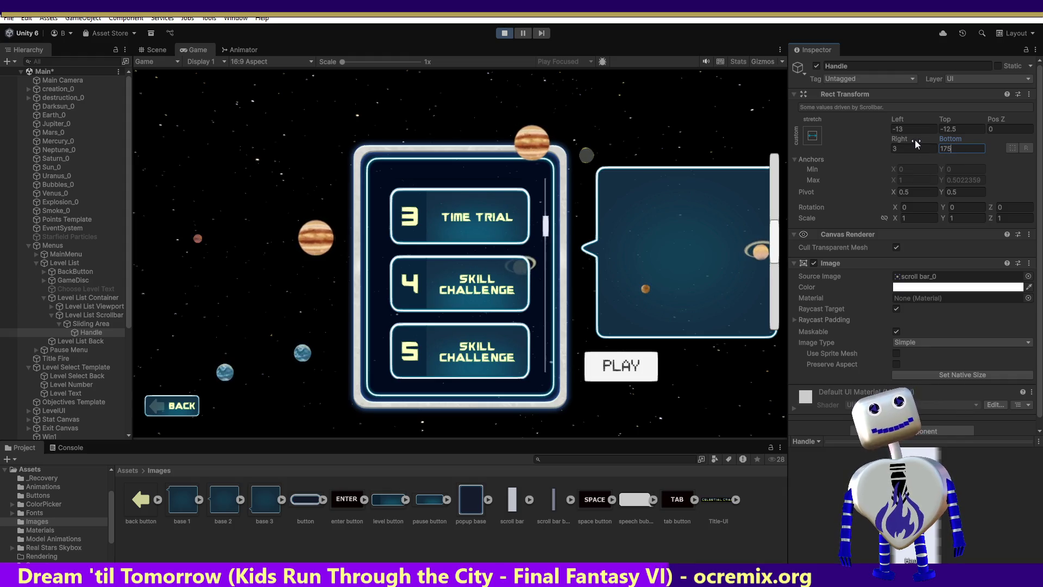
pyautogui.moveTo(545, 225); pyautogui.dragTo(555, 178)
pyautogui.scroll(-3, 548, 244)
pyautogui.moveTo(549, 246); pyautogui.dragTo(555, 164)
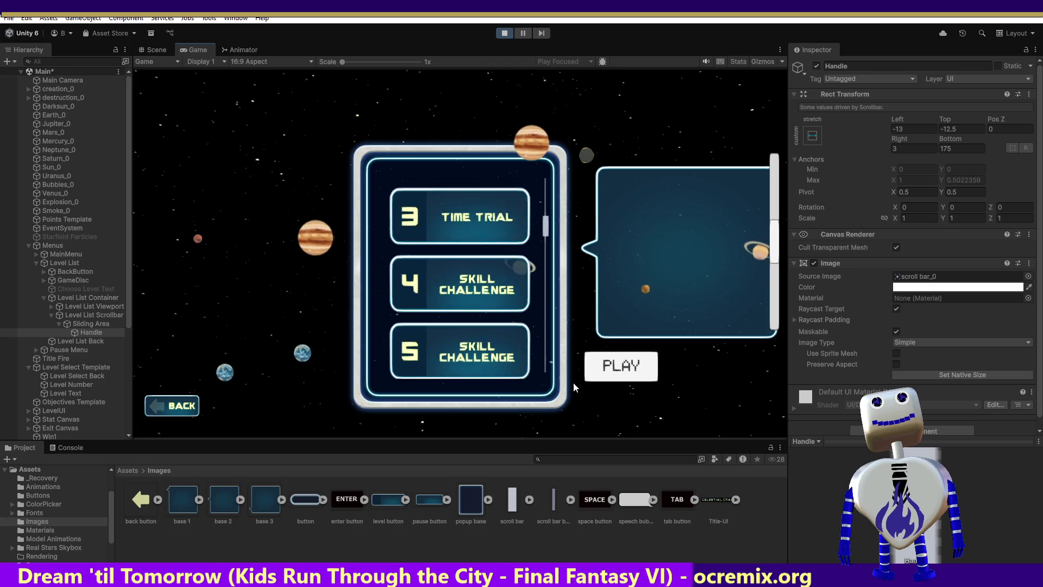
pyautogui.scroll(3, 543, 222)
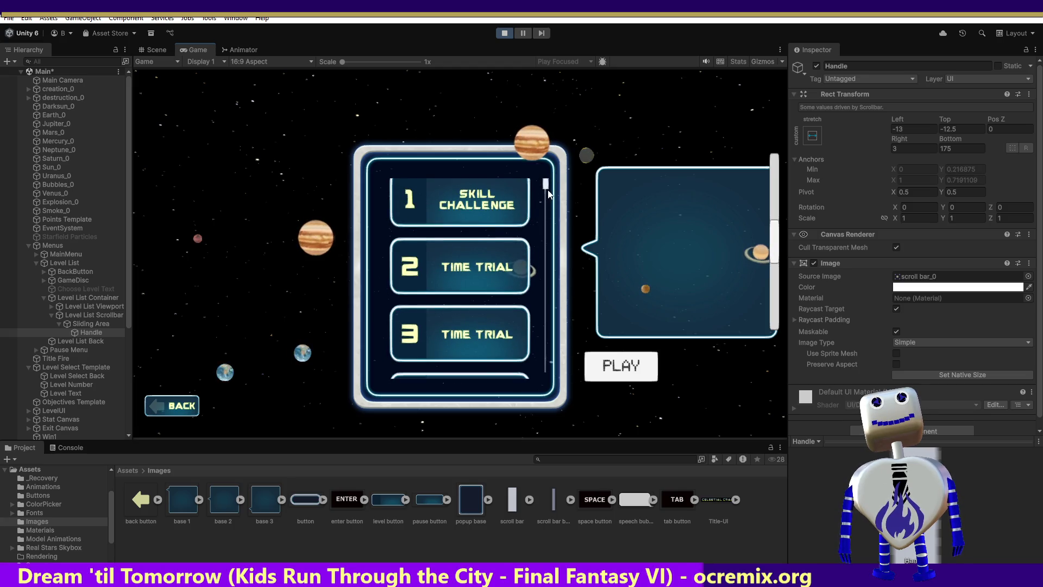
pyautogui.scroll(-1, 545, 217)
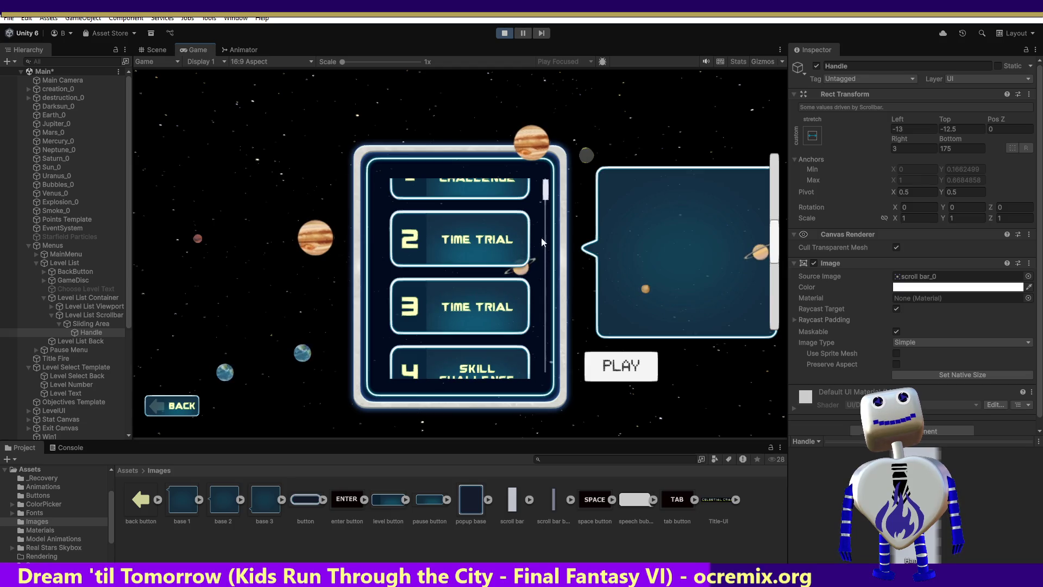
pyautogui.scroll(1, 542, 234)
# Step: Set the Handle's Top offset to 0, keep Bottom at 175, and scroll the list to test
pyautogui.click(945, 129)
pyautogui.write('0')
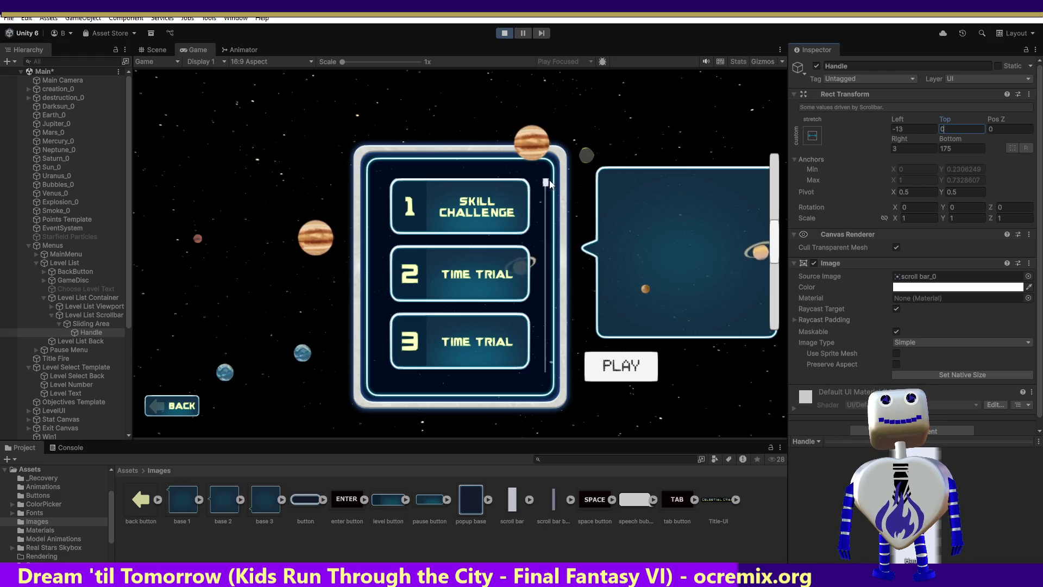
pyautogui.scroll(-2, 554, 283)
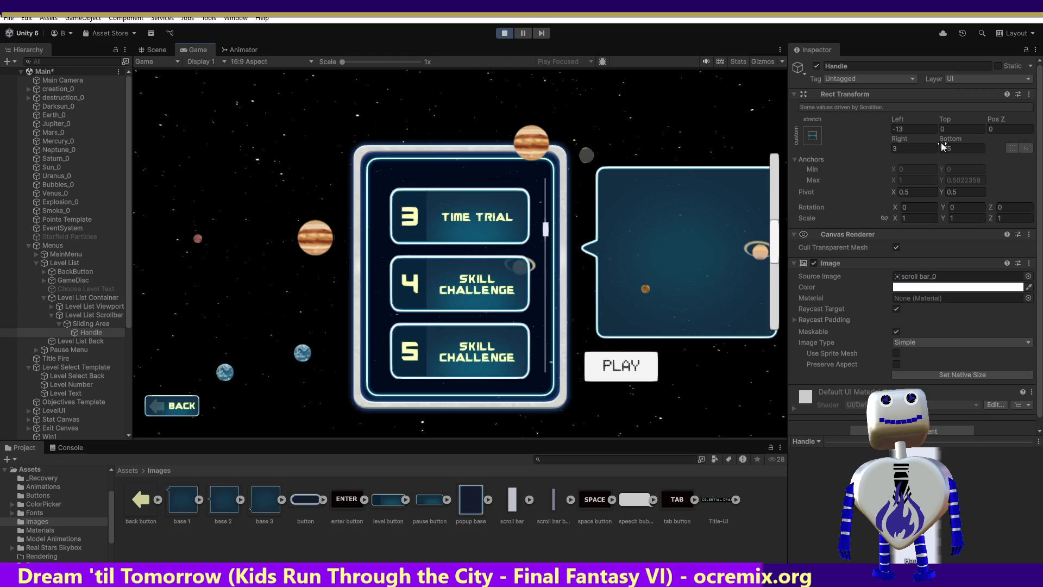
pyautogui.click(956, 148)
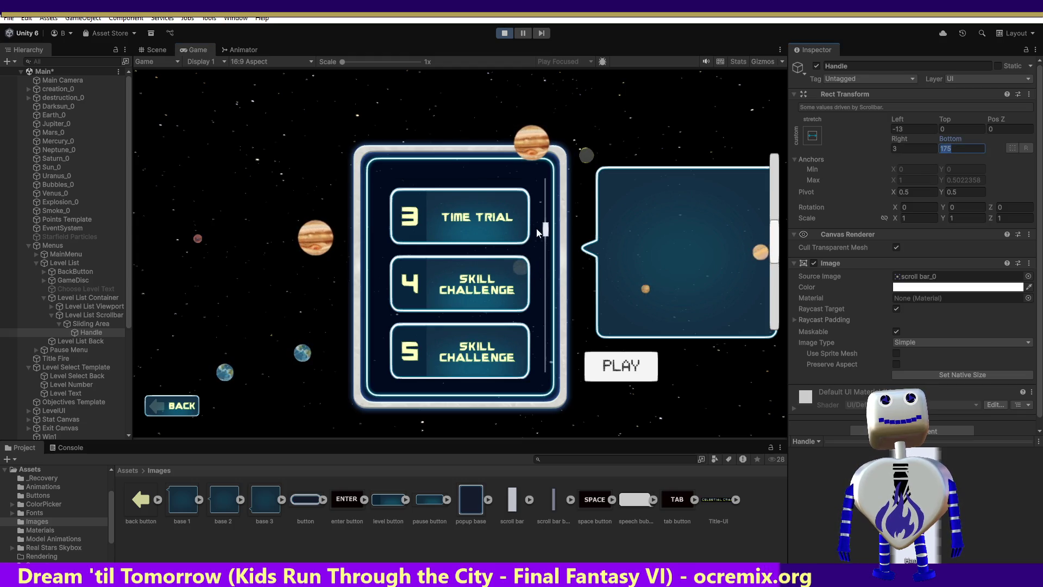
pyautogui.scroll(2, 543, 228)
pyautogui.scroll(-1, 545, 246)
pyautogui.scroll(-1, 545, 245)
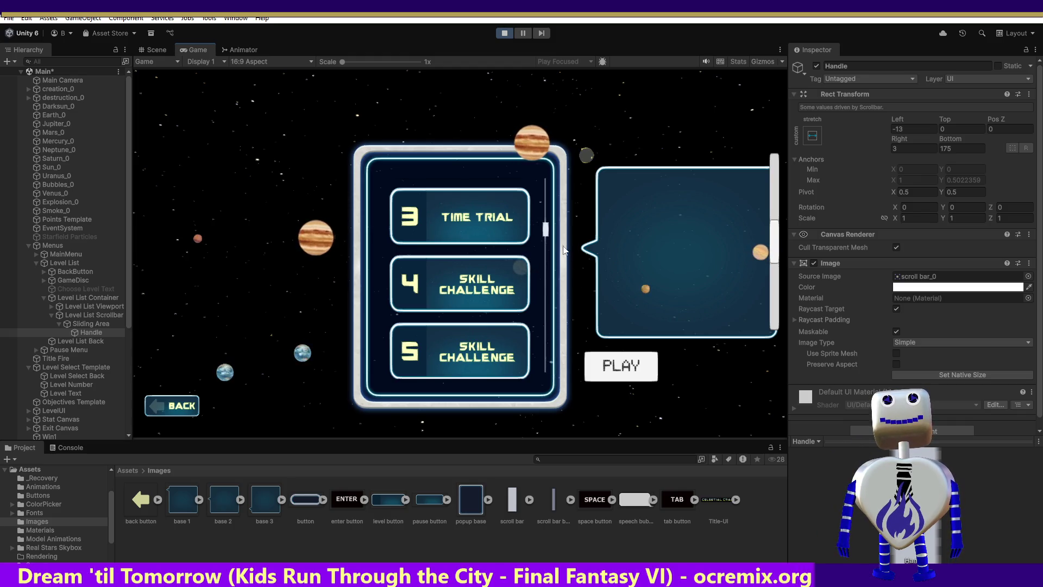
pyautogui.scroll(1, 540, 258)
pyautogui.scroll(-1, 537, 294)
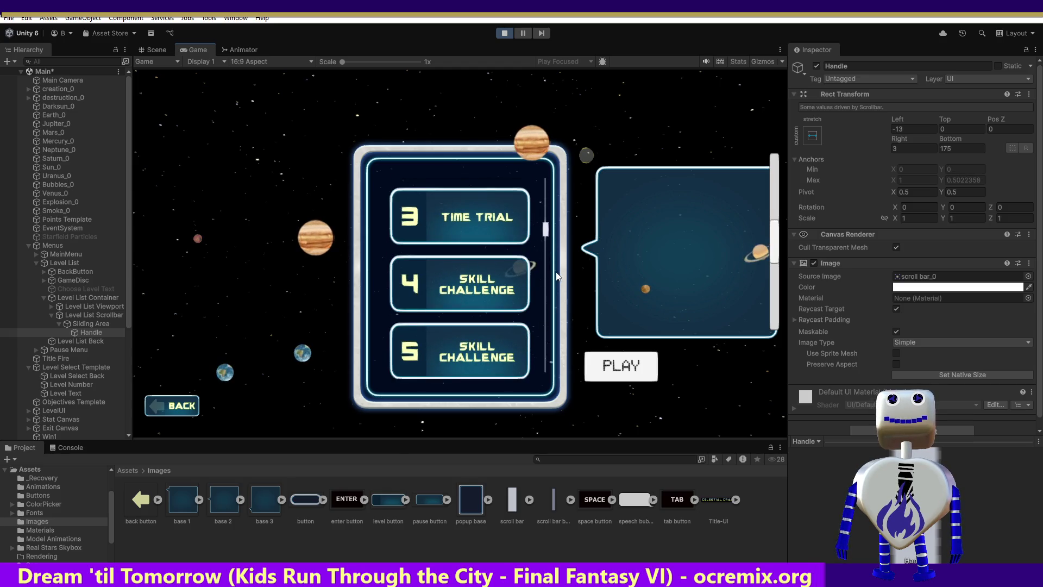
# Step: Restart the game into level select and check the Level List Scrollbar's Height of 475
pyautogui.click(89, 317)
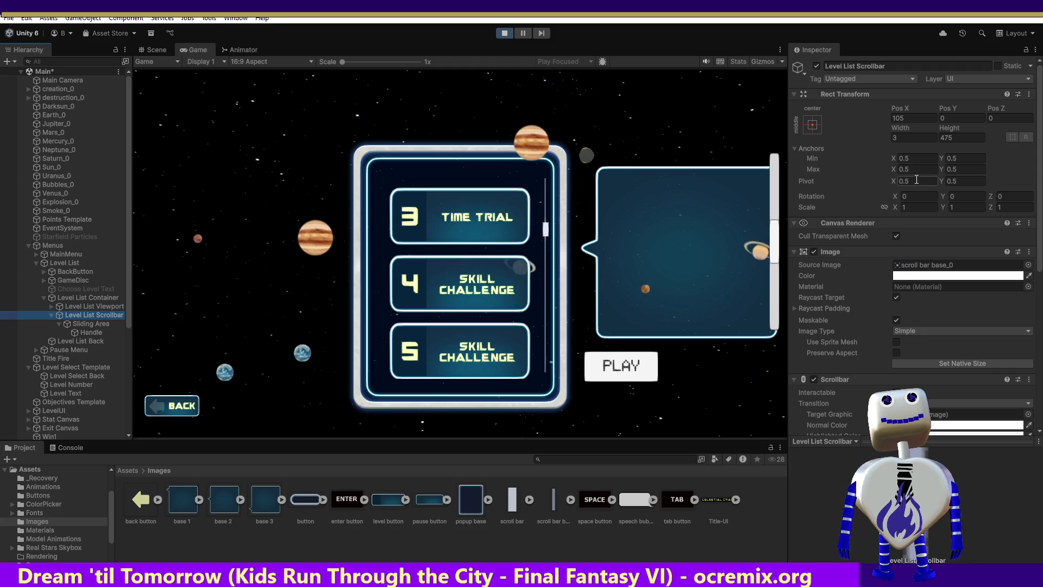
pyautogui.click(503, 34)
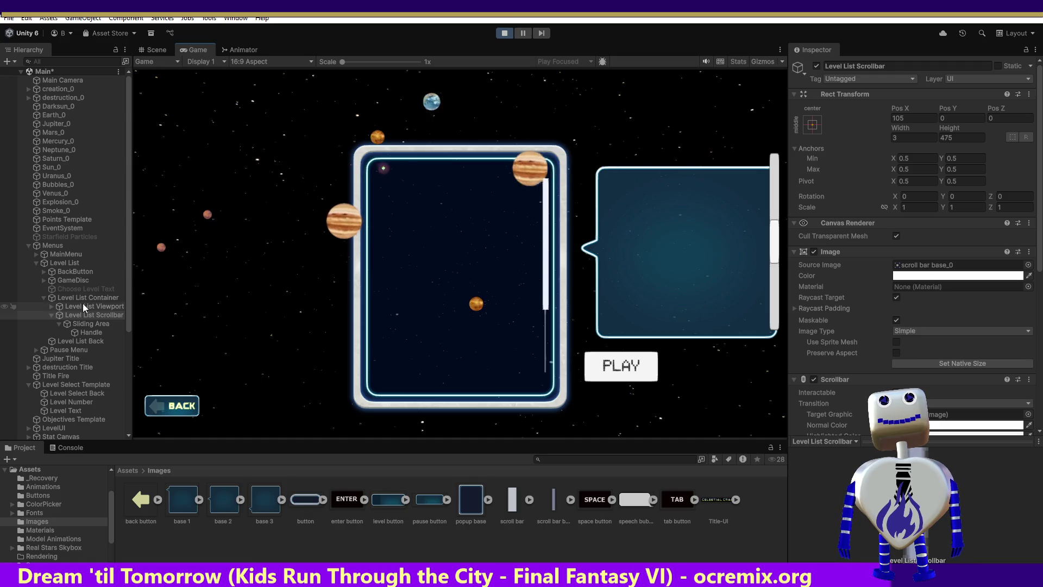
pyautogui.click(438, 255)
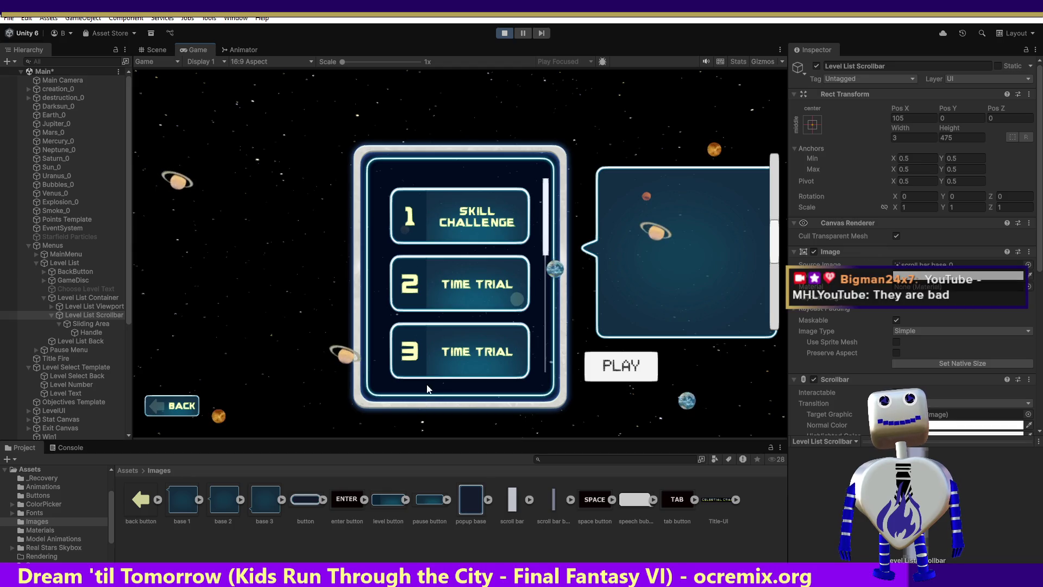
pyautogui.scroll(-2, 544, 230)
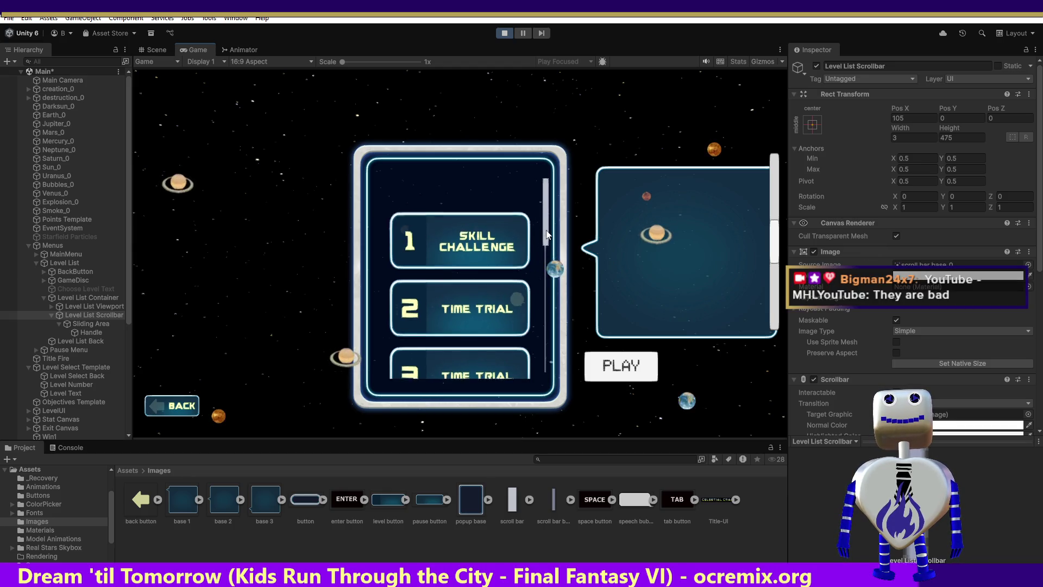
pyautogui.click(956, 138)
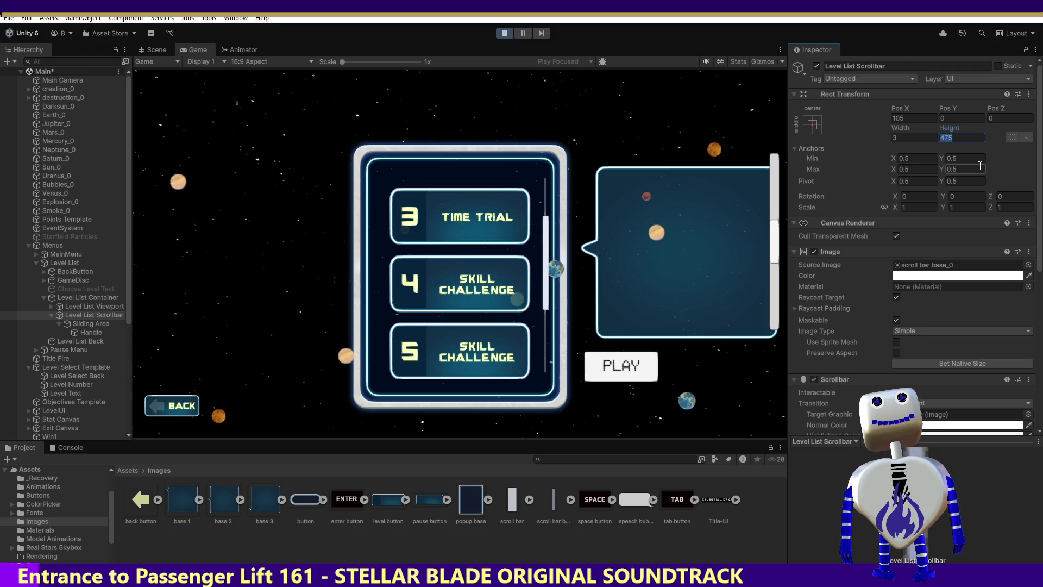
pyautogui.click(101, 325)
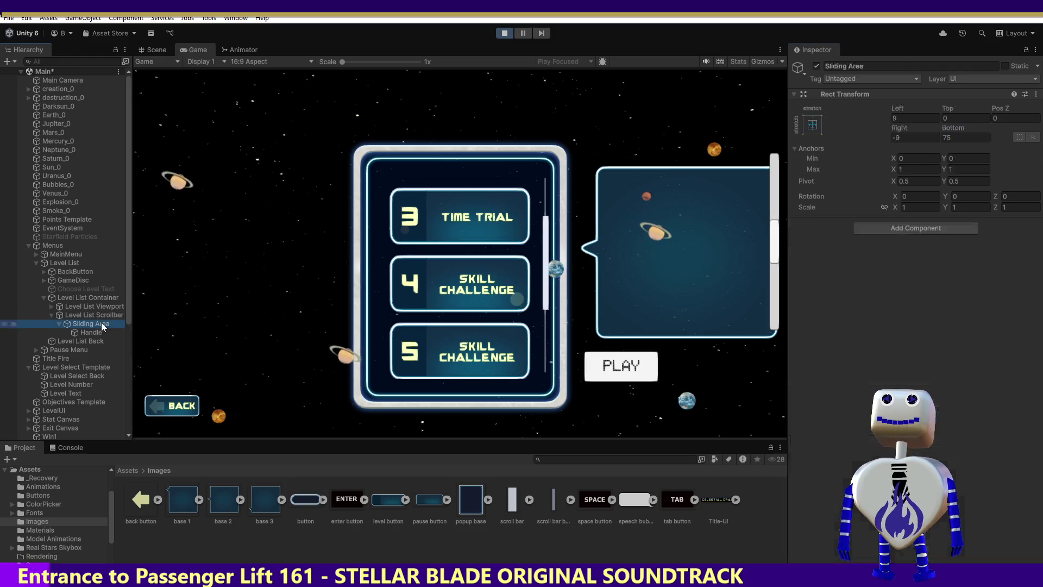
# Step: Inspect the Handle's offsets (Top -12.5, Bottom 40) and drag the level list to test scrolling
pyautogui.click(89, 338)
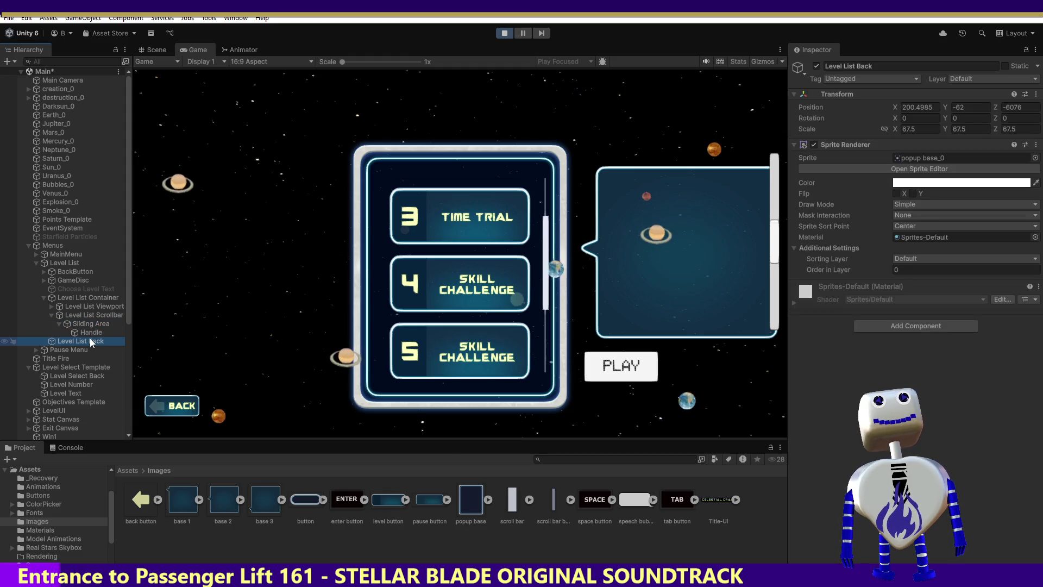
pyautogui.click(93, 331)
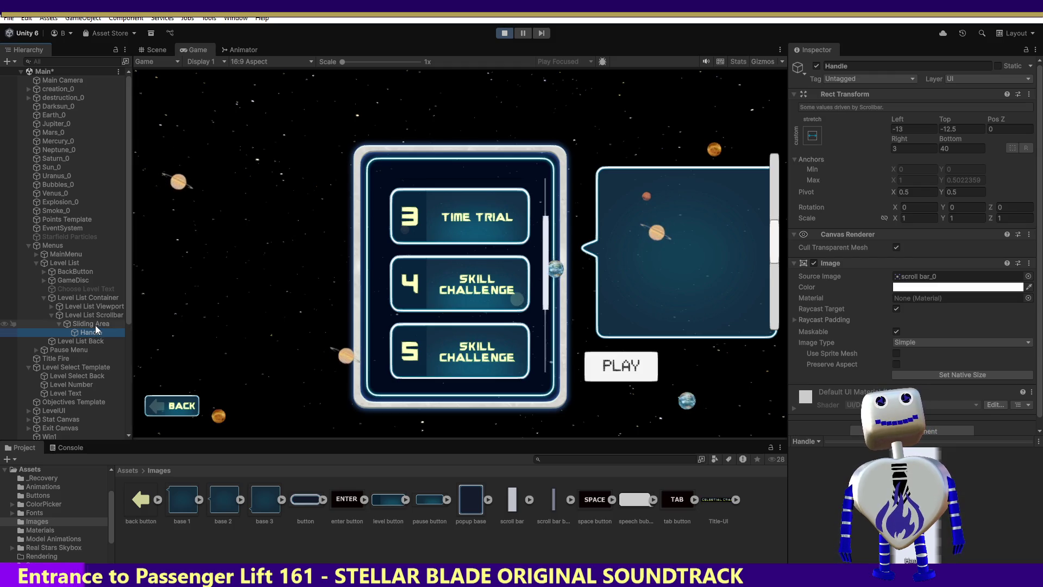
pyautogui.moveTo(545, 234)
pyautogui.mouseDown()
pyautogui.moveTo(559, 93)
pyautogui.moveTo(530, 384)
pyautogui.mouseUp()
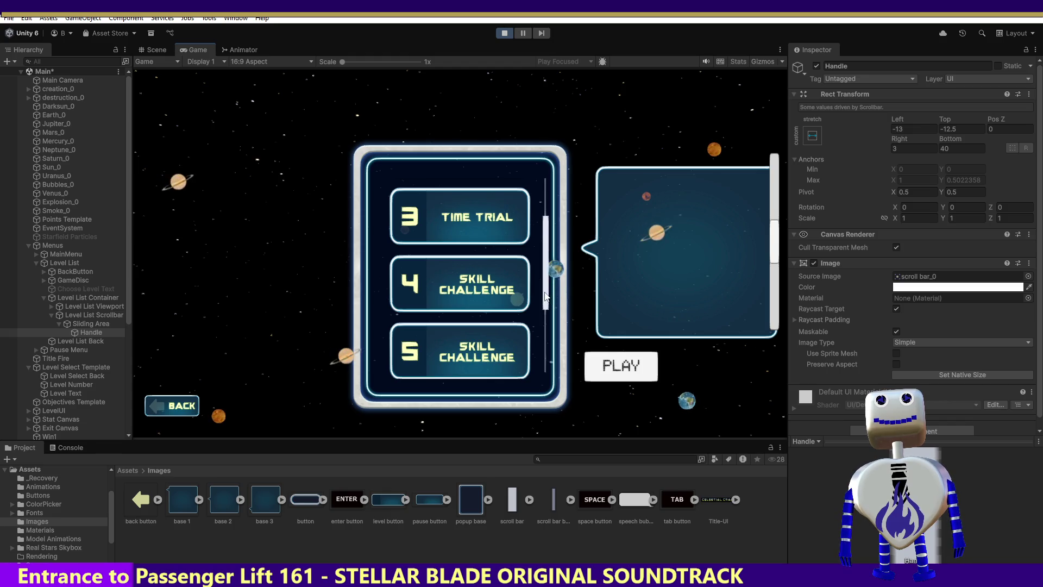
pyautogui.moveTo(551, 289)
pyautogui.mouseDown()
pyautogui.moveTo(591, 146)
pyautogui.moveTo(568, 380)
pyautogui.mouseUp()
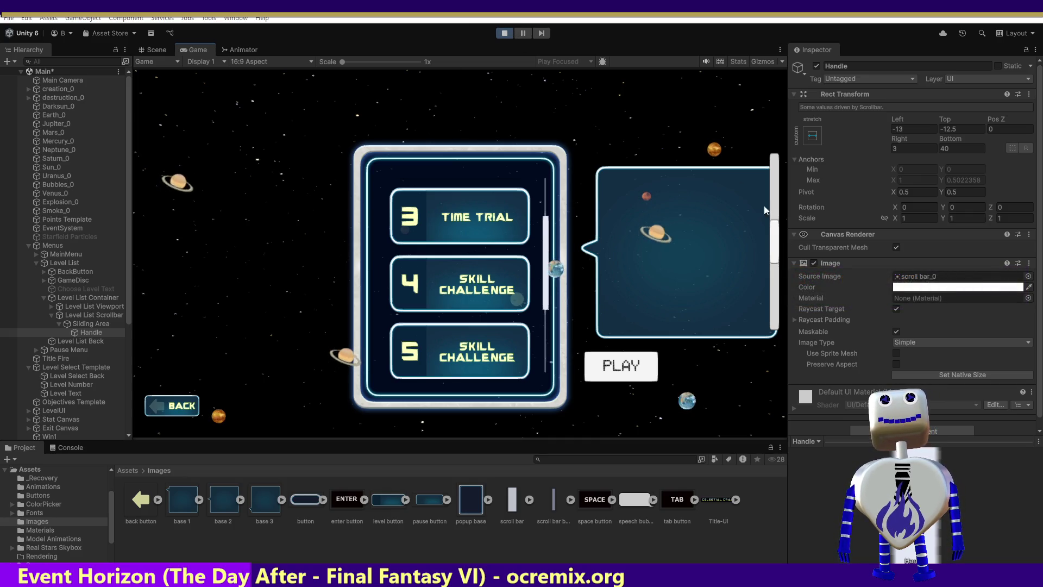
# Step: Compare the scrollbar's Sliding Area and Handle settings and stop the running game
pyautogui.click(85, 325)
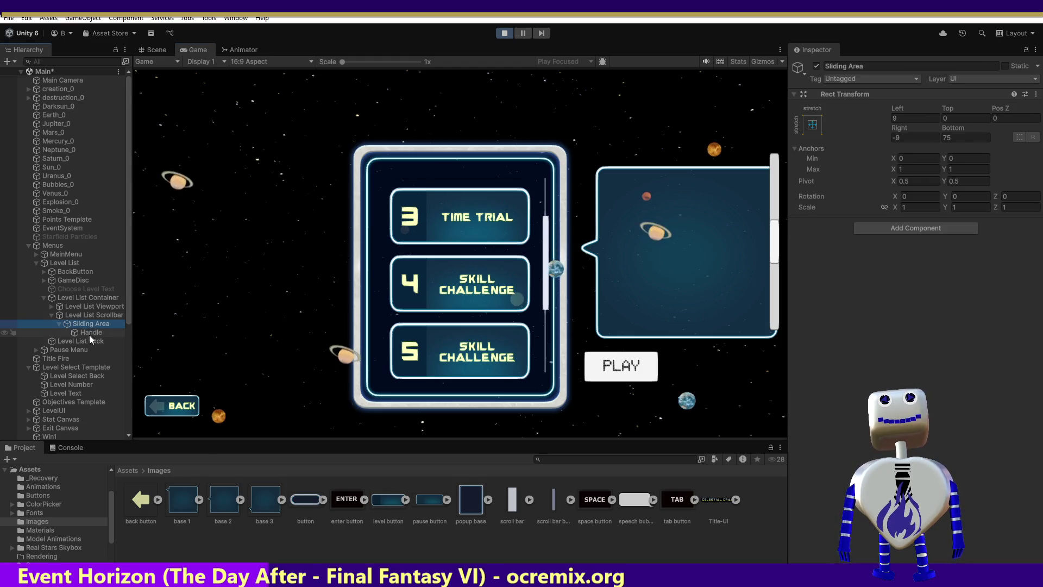
pyautogui.click(89, 331)
pyautogui.click(503, 34)
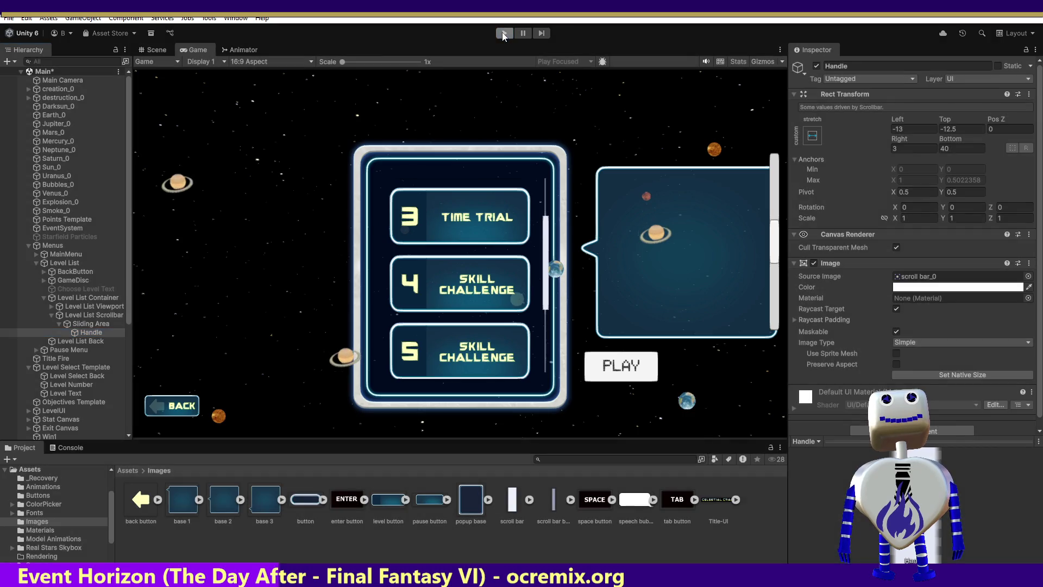
pyautogui.click(96, 325)
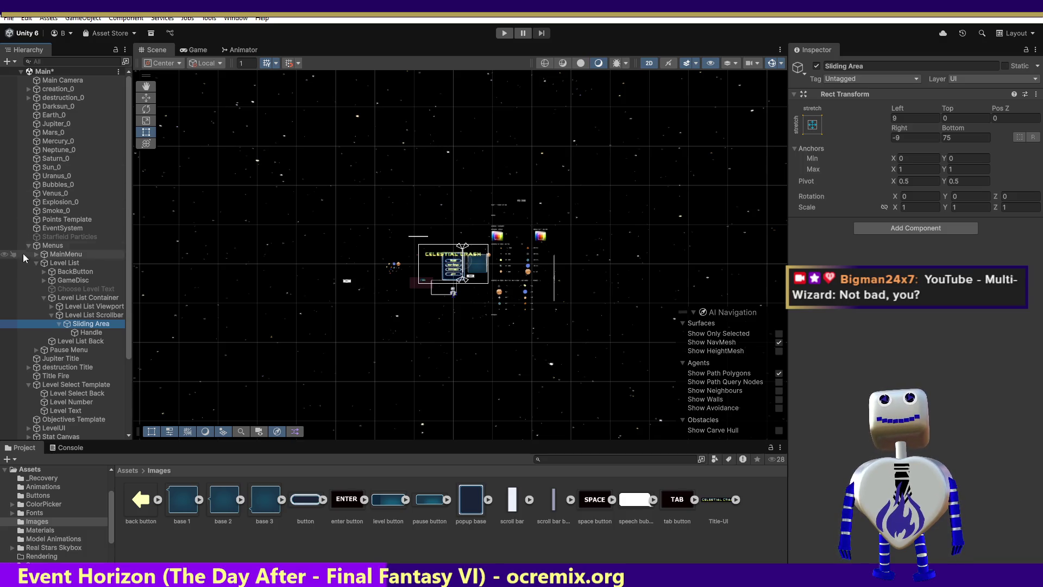
# Step: Check the Level List Scrollbar, then expand GameDisc and view its 553.1606 × 300 panel
pyautogui.click(101, 315)
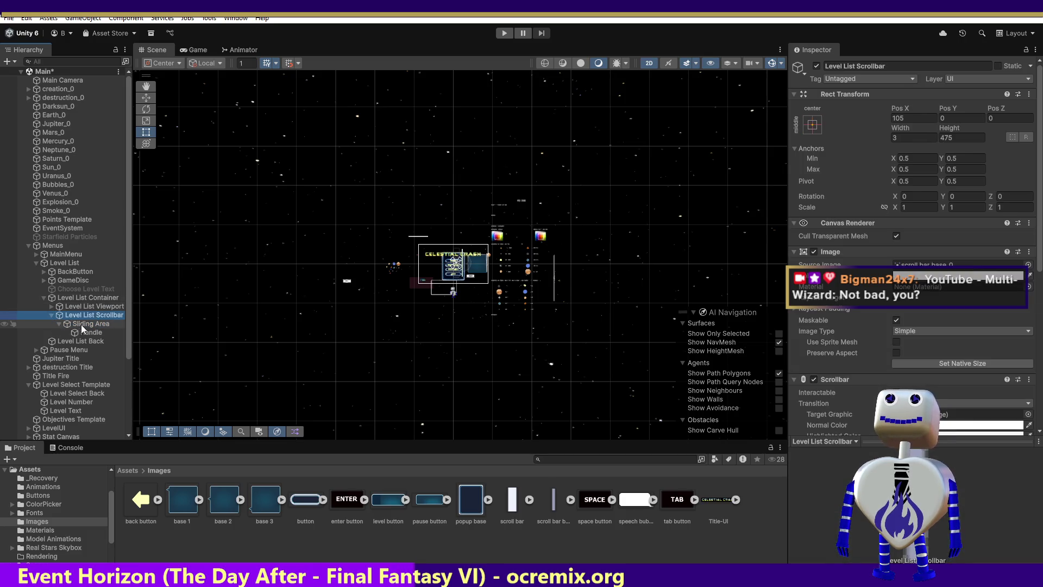
pyautogui.click(43, 280)
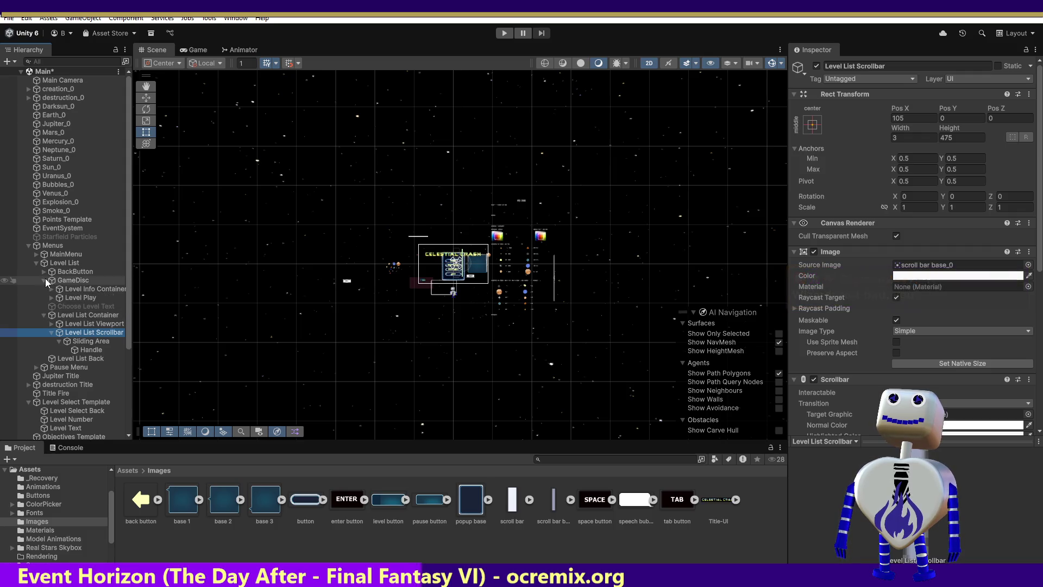
pyautogui.click(80, 281)
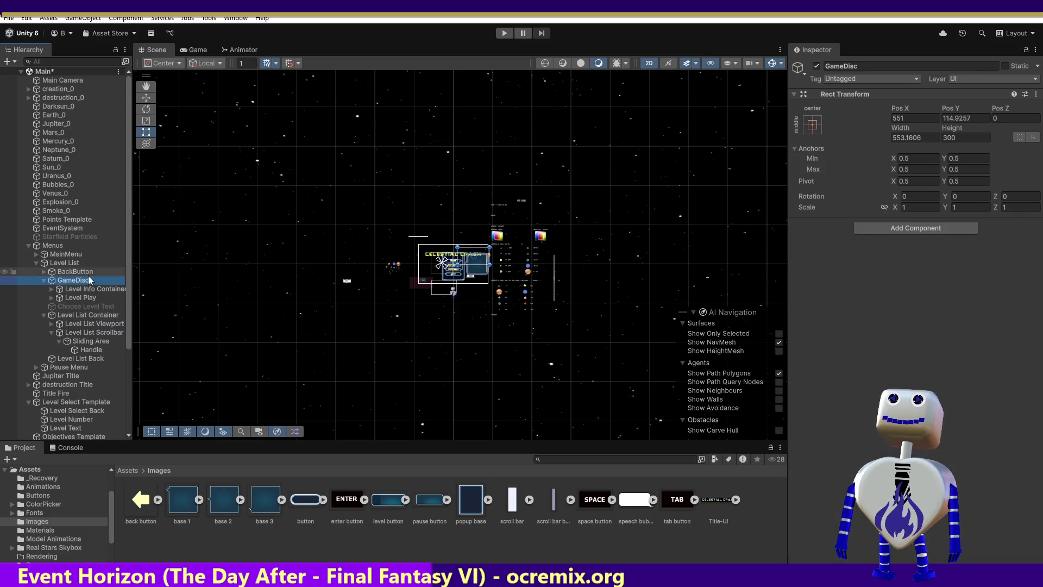
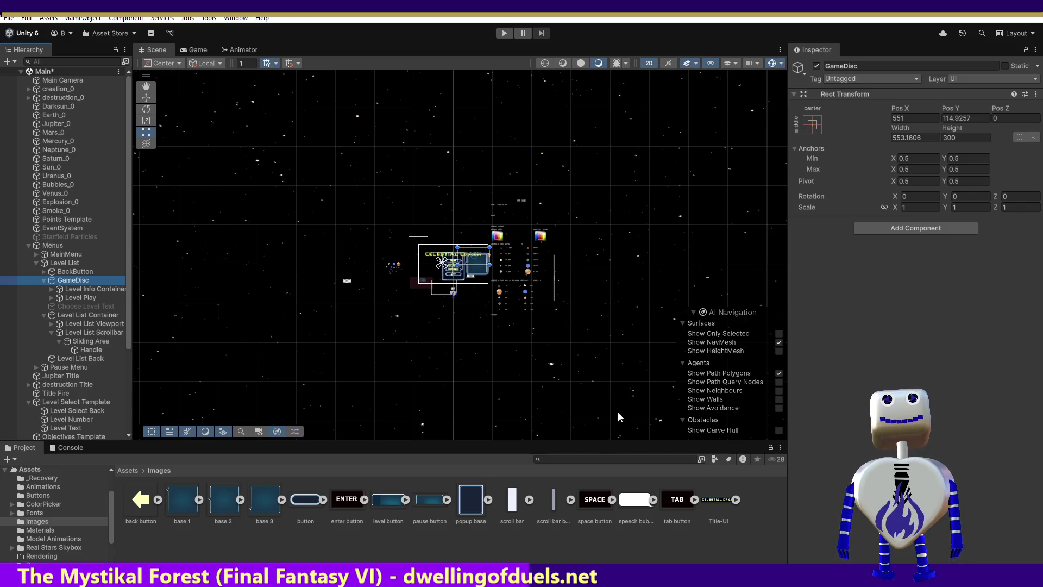
# Step: Select Level List Container to review its Rect Mask 2D and vertical Scroll Rect settings
pyautogui.click(98, 314)
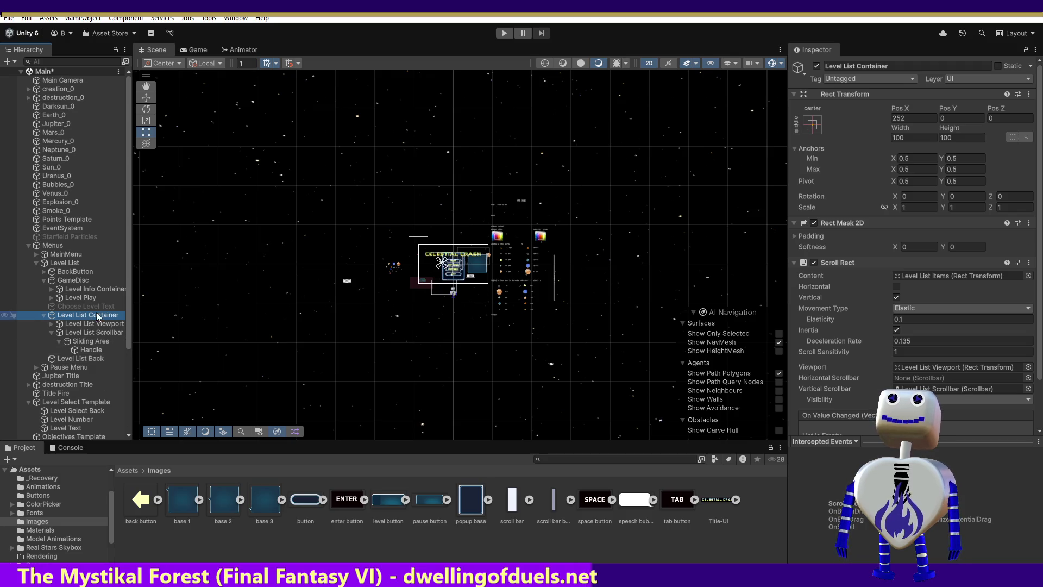
# Step: Check the Level Info Container's Rect Mask 2D and Scroll Rect, then reselect GameDisc (553.1606 × 300)
pyautogui.click(84, 281)
pyautogui.click(88, 290)
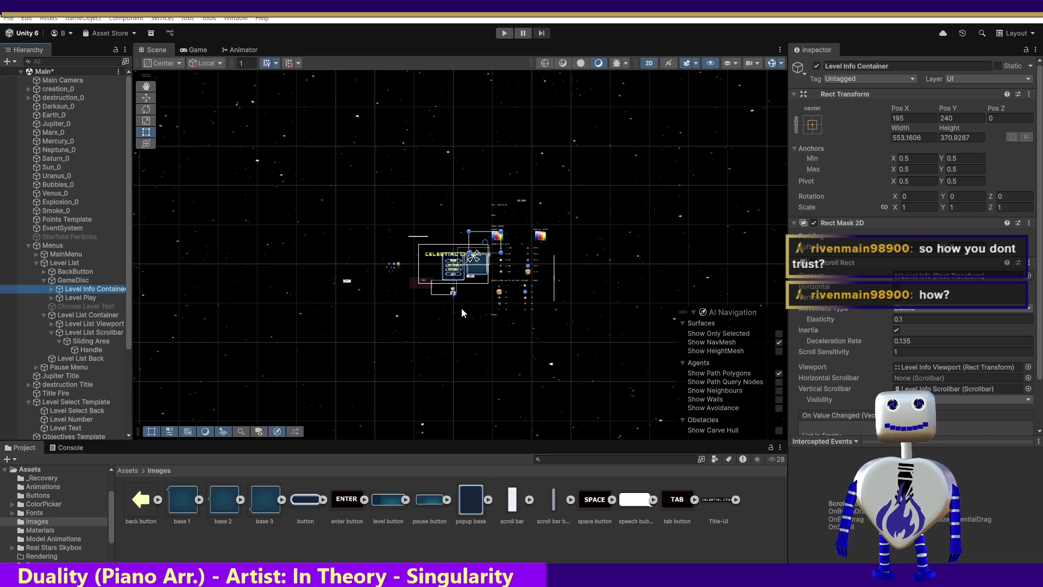
pyautogui.click(73, 278)
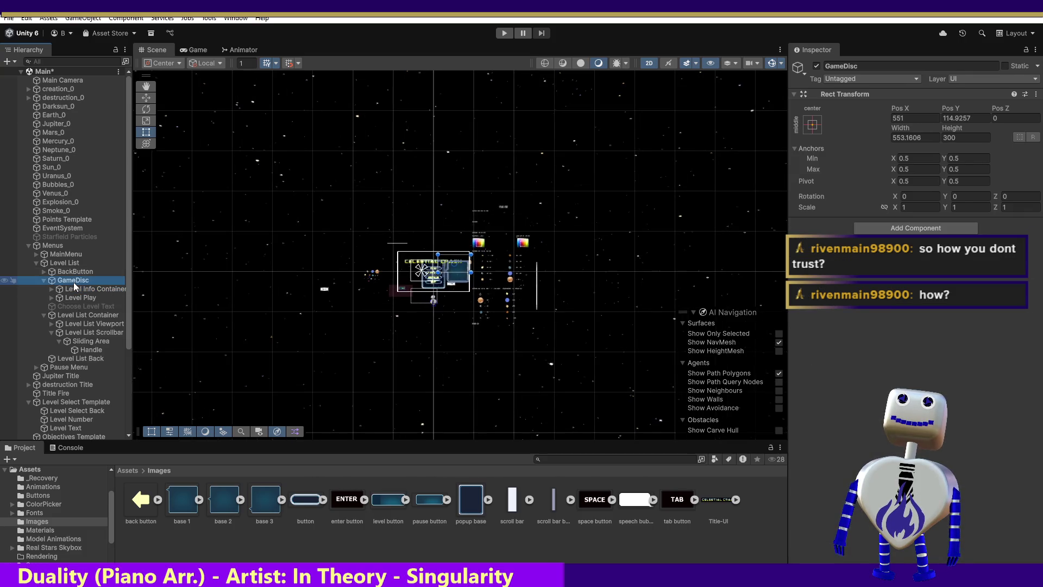